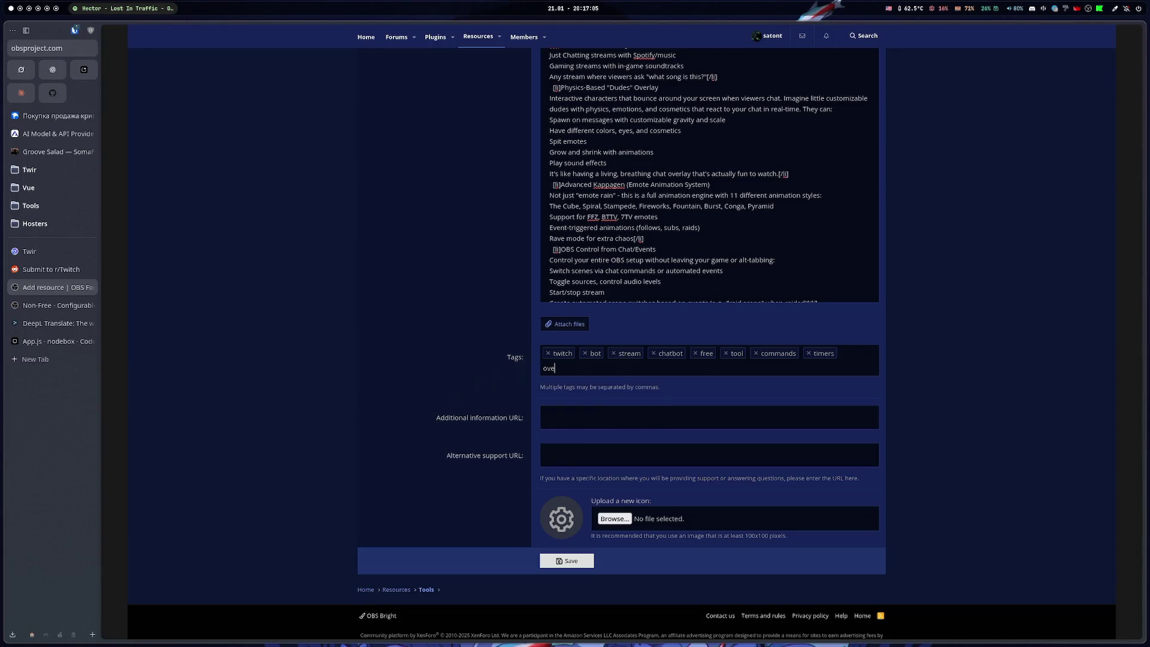
Add overlays, song and spotify as tags on the resource
key("Return")
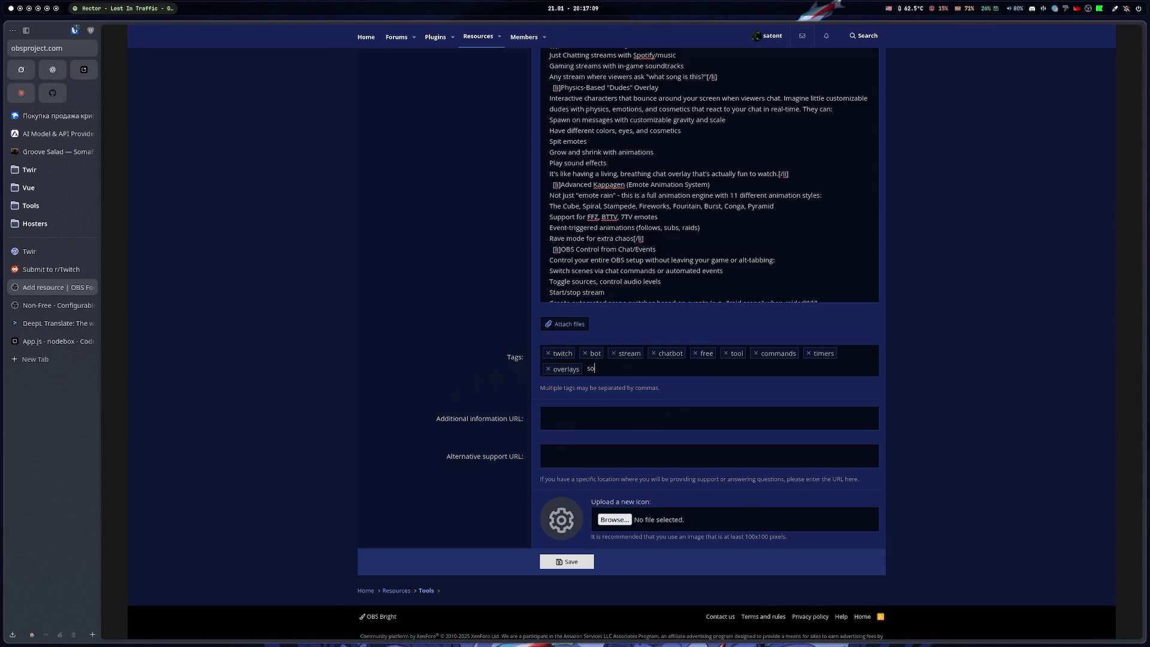
type("ng")
key("Return")
key("Return")
type("spotify")
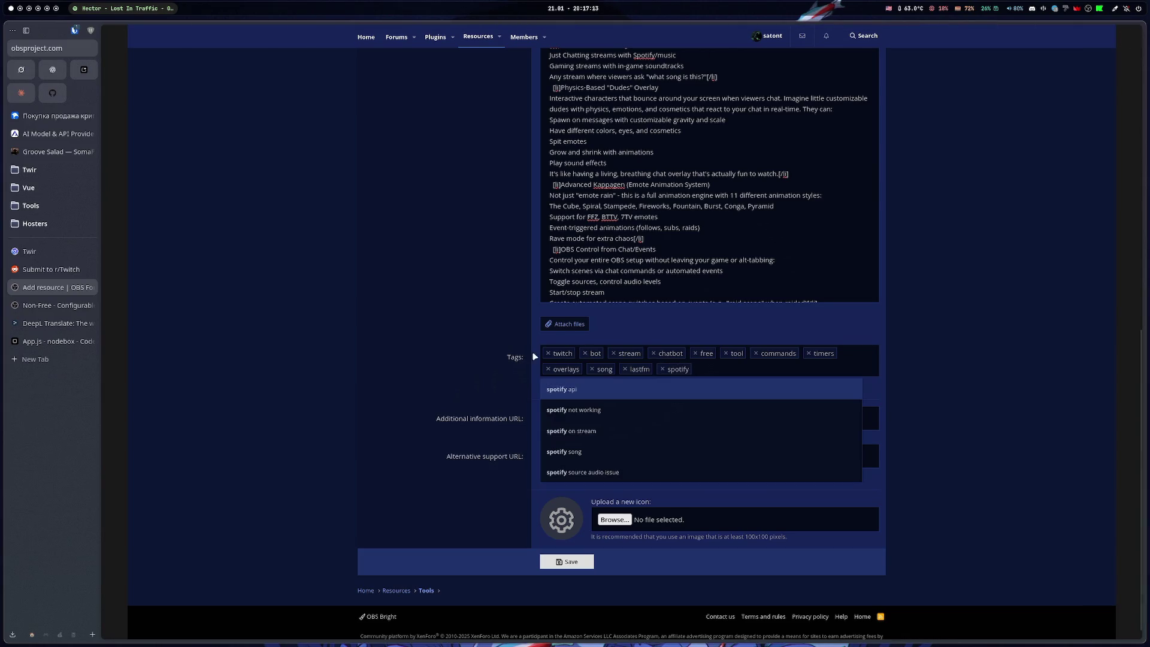
key("Return")
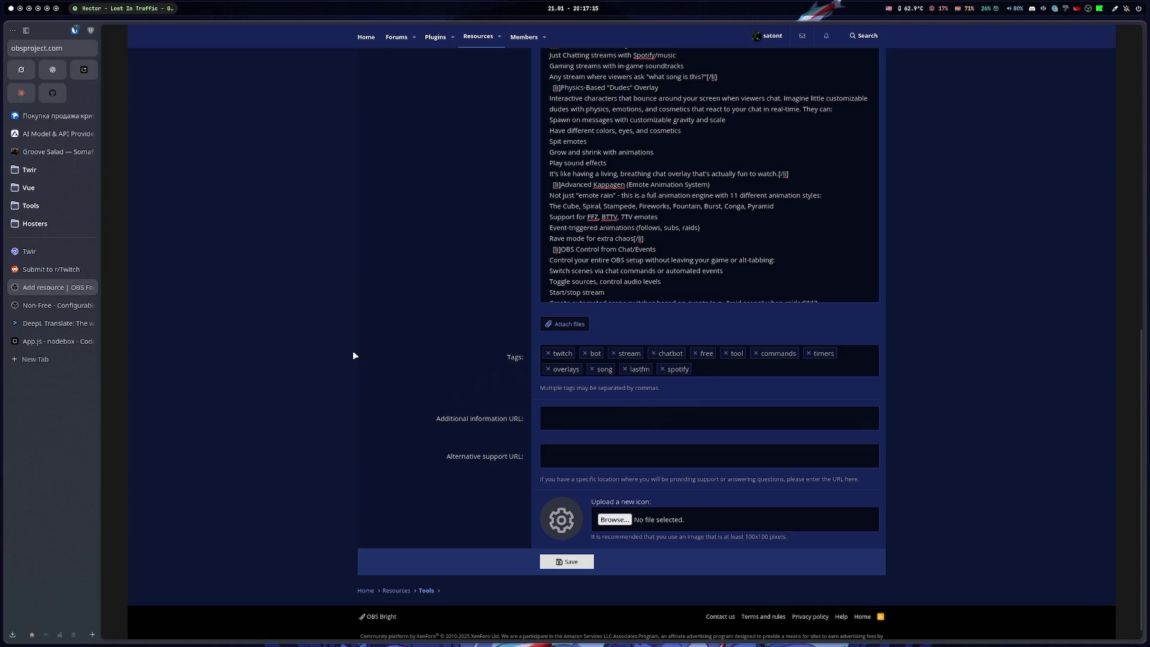
Try saving, dismiss the ten-tag limit error, and remove the spotify and lastfm tags
scroll(359, 356, "up", 8)
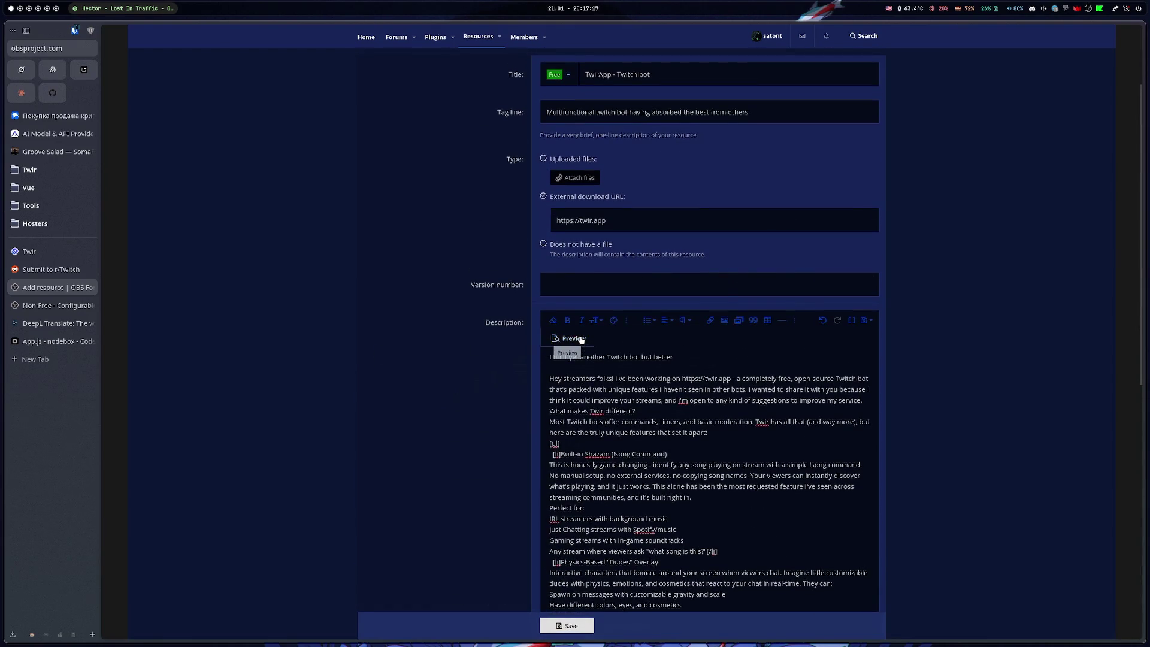
left_click(580, 339)
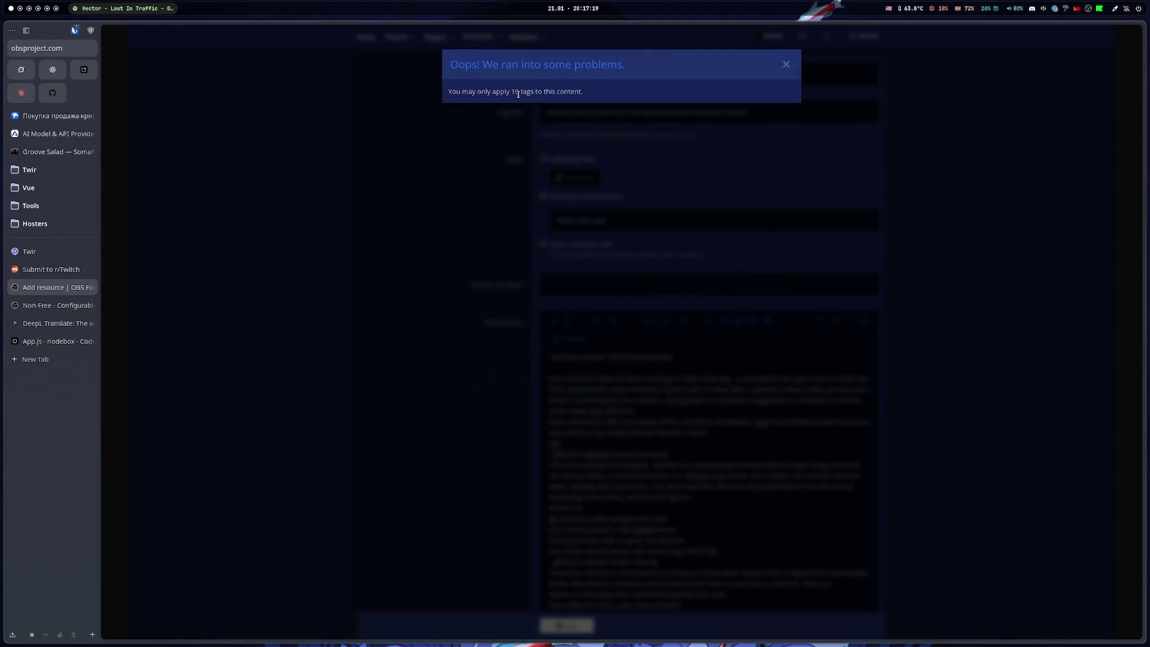
left_click(786, 64)
scroll(379, 319, "down", 8)
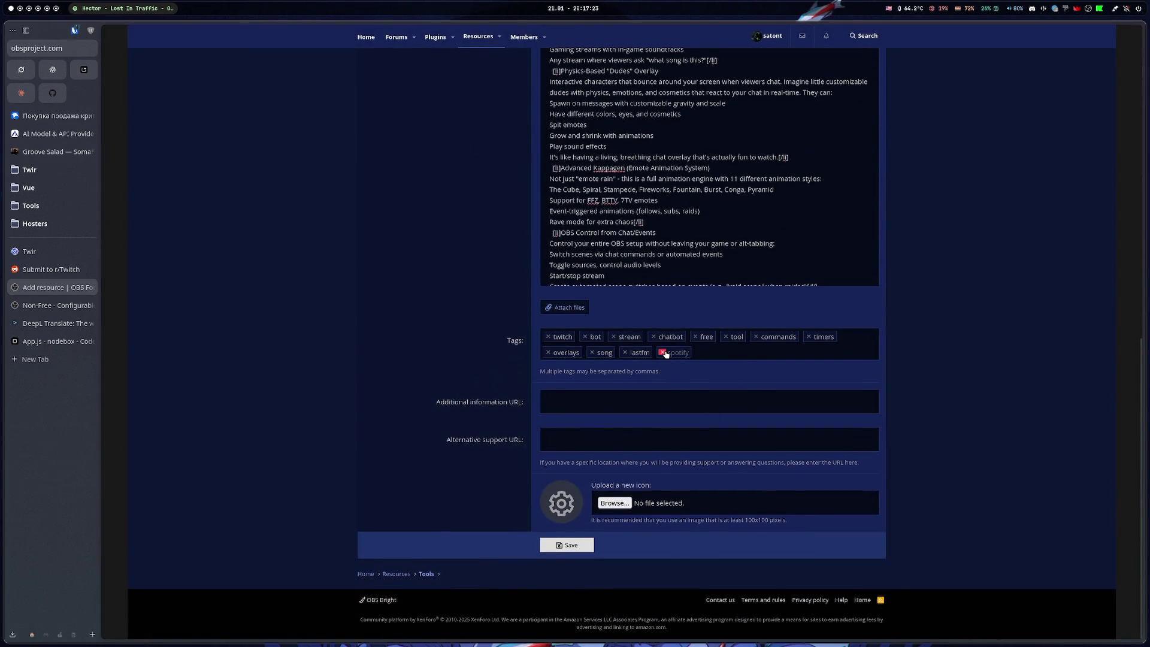
left_click(662, 353)
left_click(625, 352)
Switch the description to raw BB code, delete all its long text, then toggle back
scroll(483, 479, "up", 8)
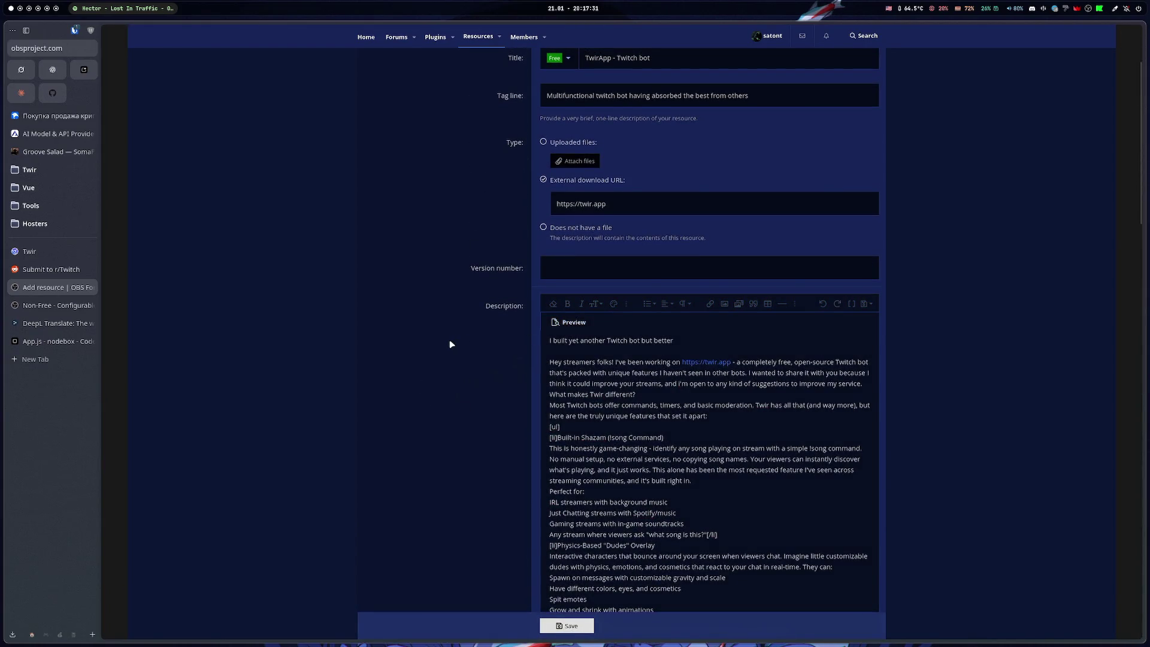
scroll(449, 340, "up", 3)
scroll(796, 383, "down", 3)
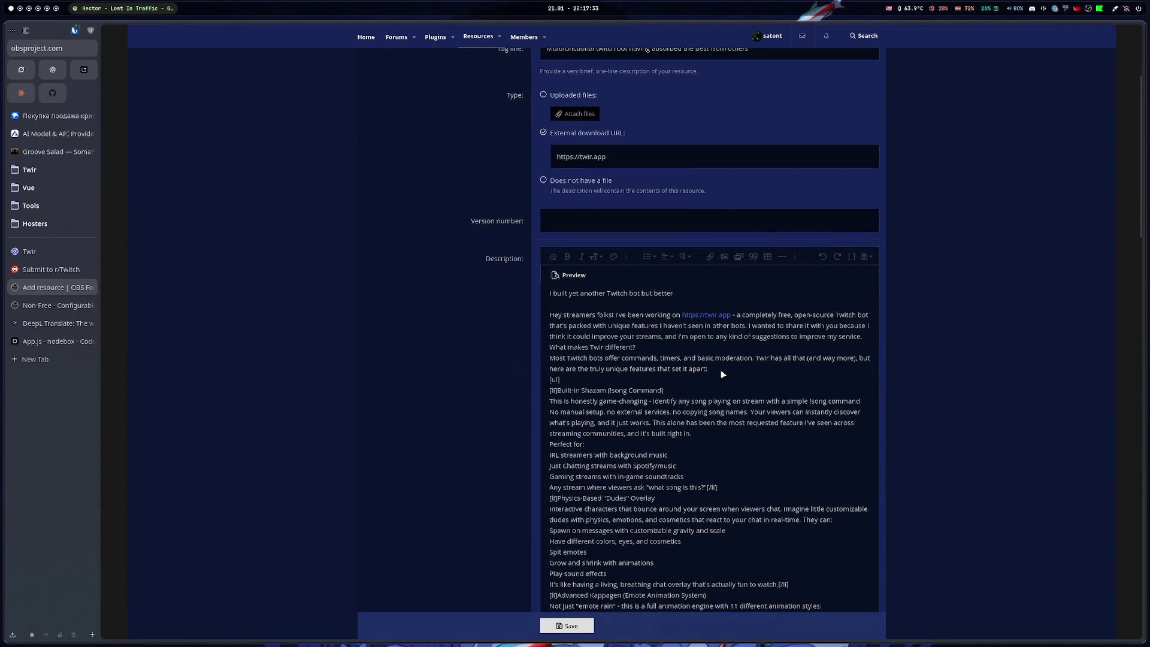
scroll(721, 369, "down", 15)
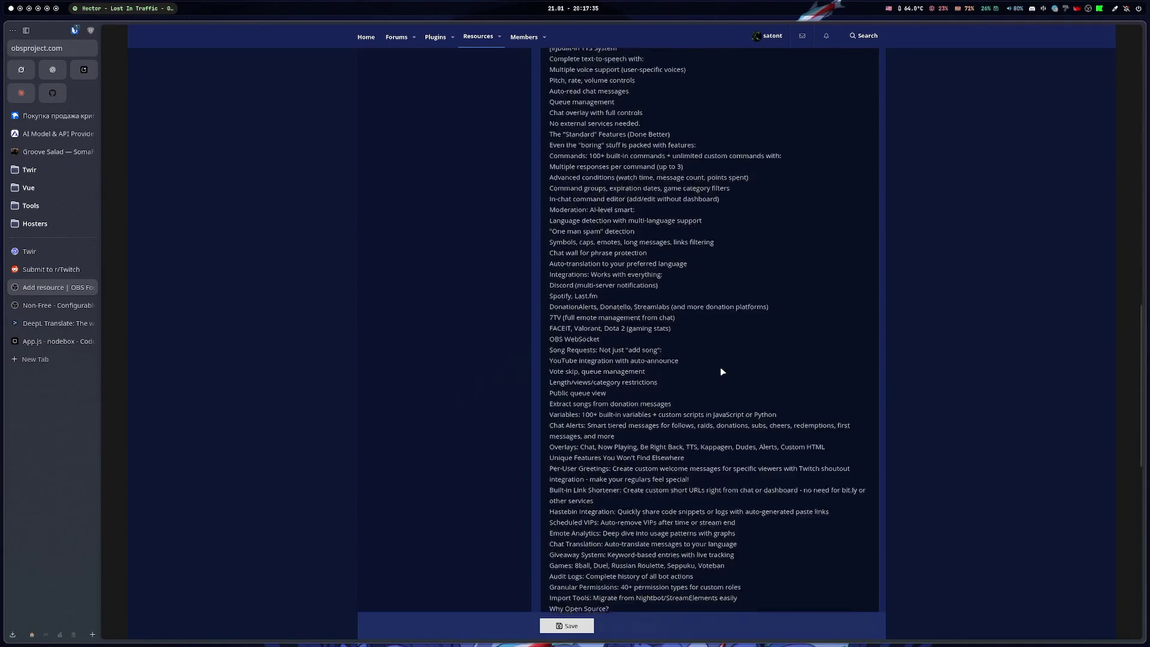
scroll(720, 367, "down", 8)
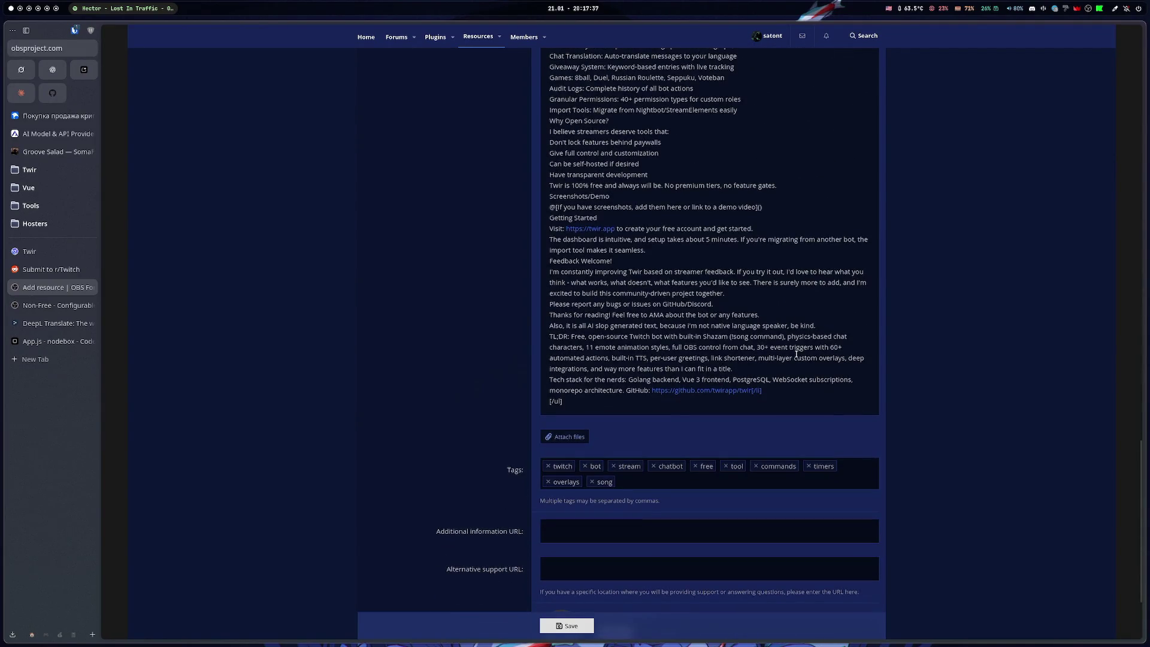
scroll(796, 349, "up", 20)
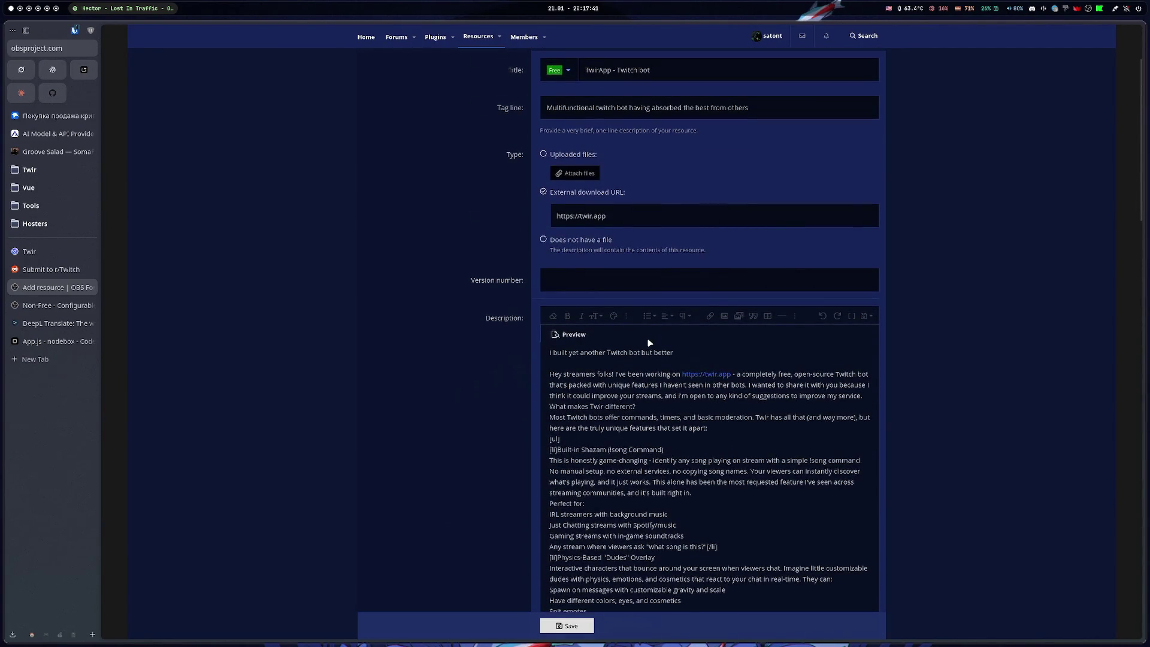
left_click(853, 316)
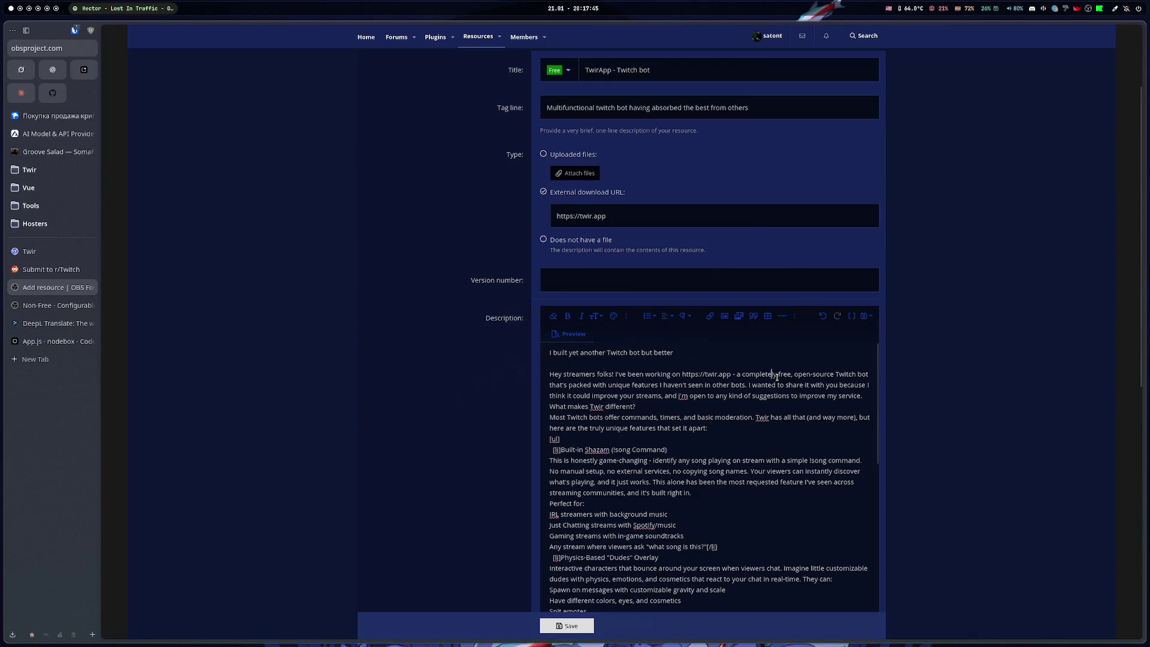
key("ctrl+a")
key("BackSpace")
left_click(851, 316)
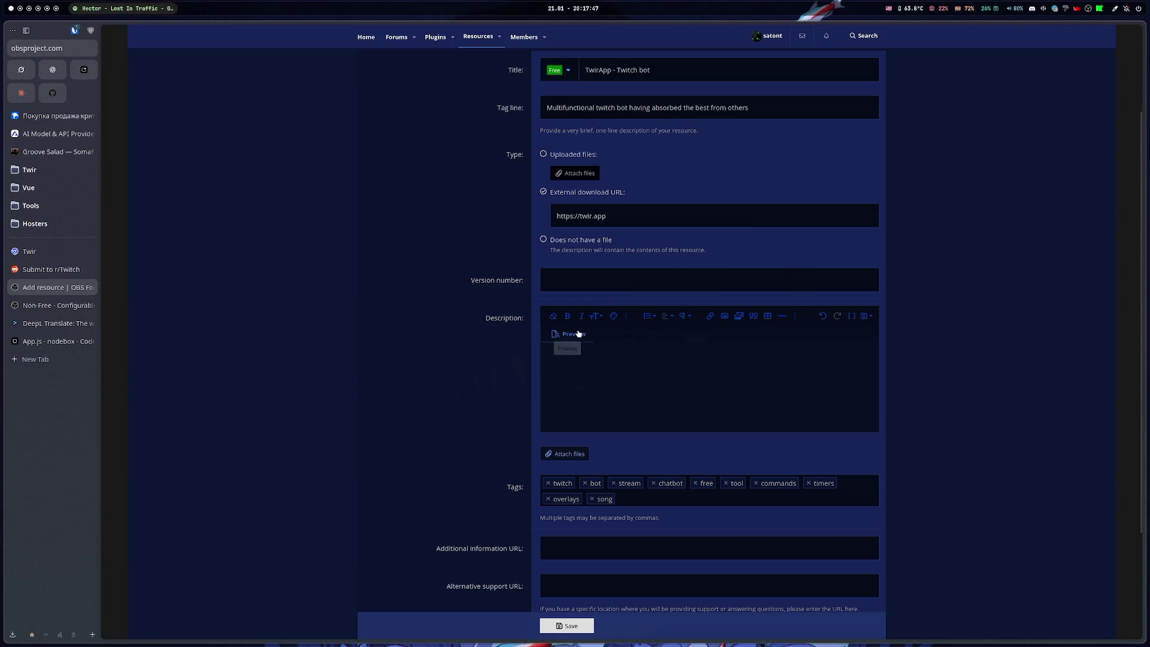
Type bold test text 'qwe' in the description and view it as BB code
left_click(569, 318)
type("qwe")
left_click(851, 316)
Select all of the converted output in the Markdown to BBCode converter
left_click(43, 336)
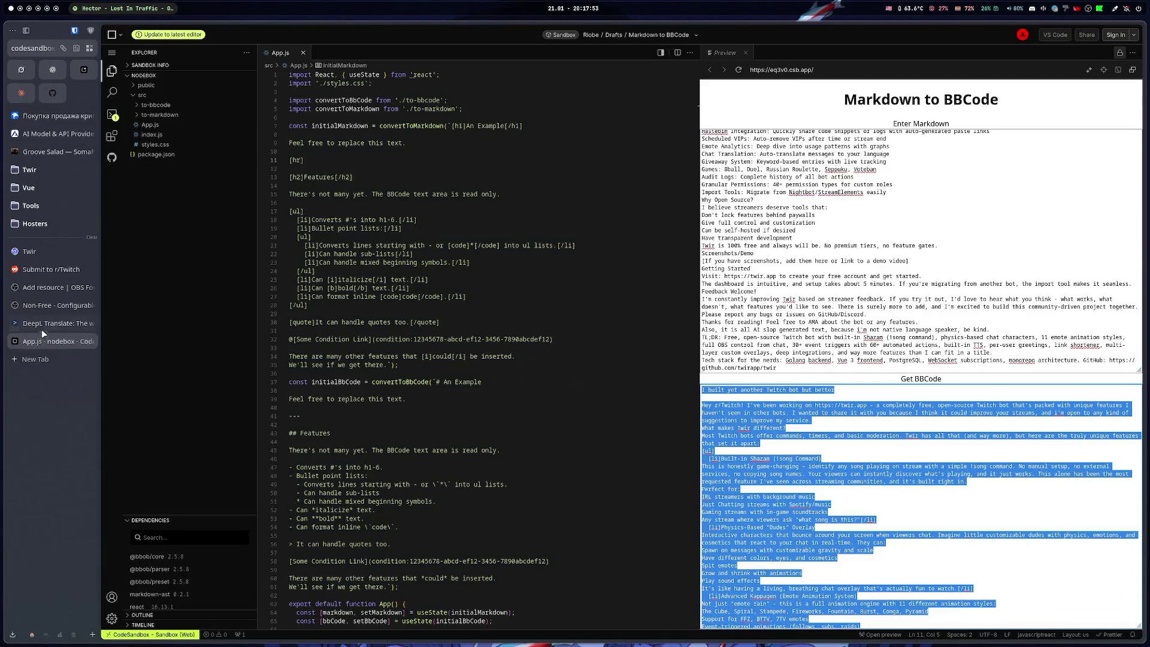
left_click(819, 445)
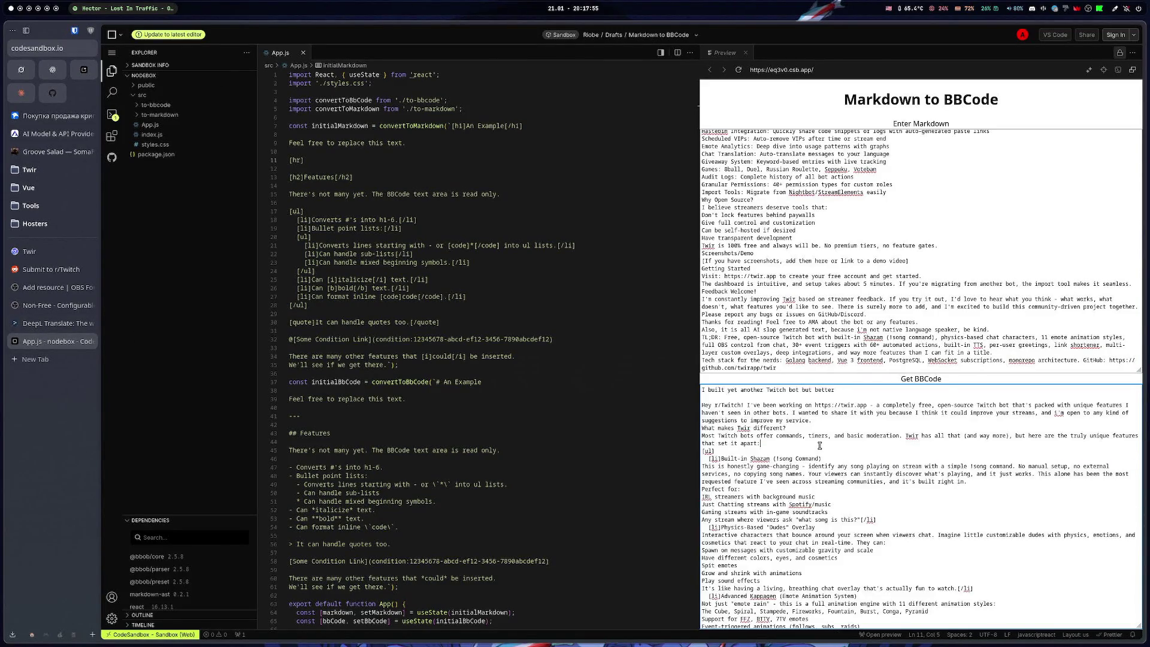
key("ctrl+a")
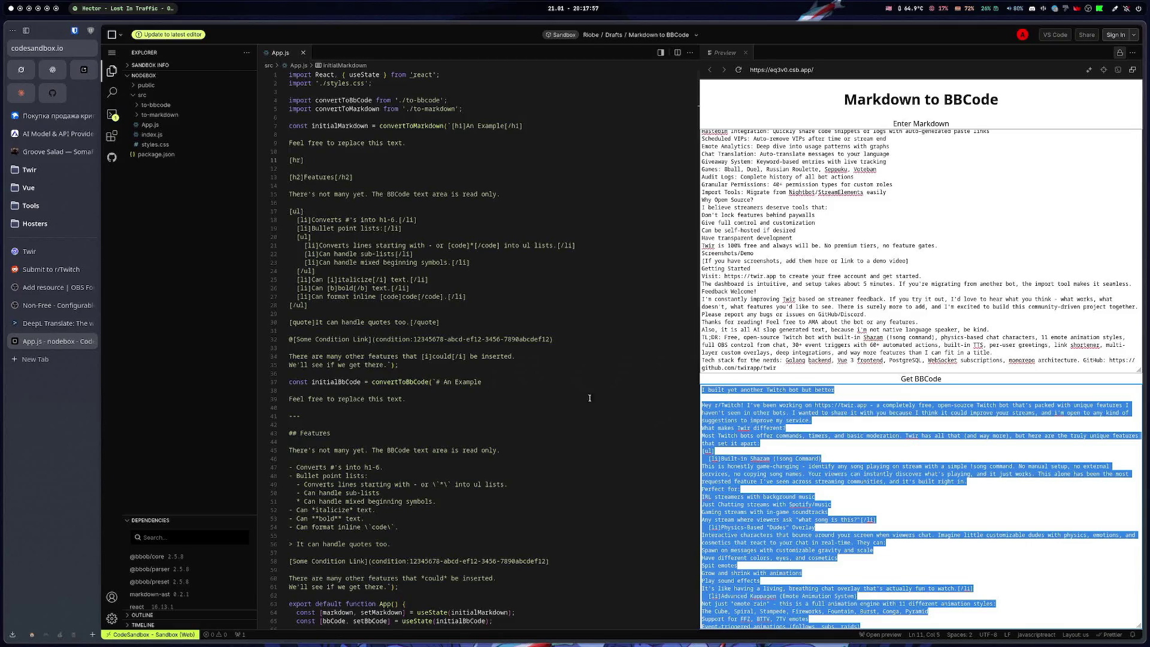
left_click(41, 326)
Paste the converted Twir BBCode into the Add resource description
left_click(40, 308)
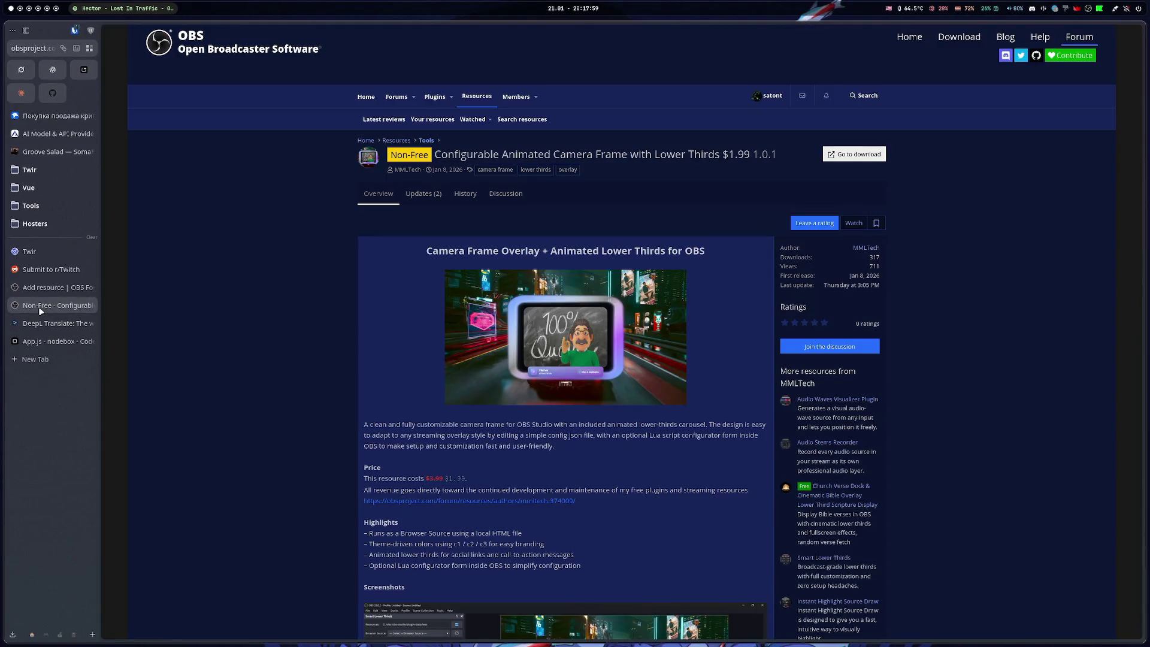
left_click(39, 288)
left_click(681, 359)
key("ctrl+v")
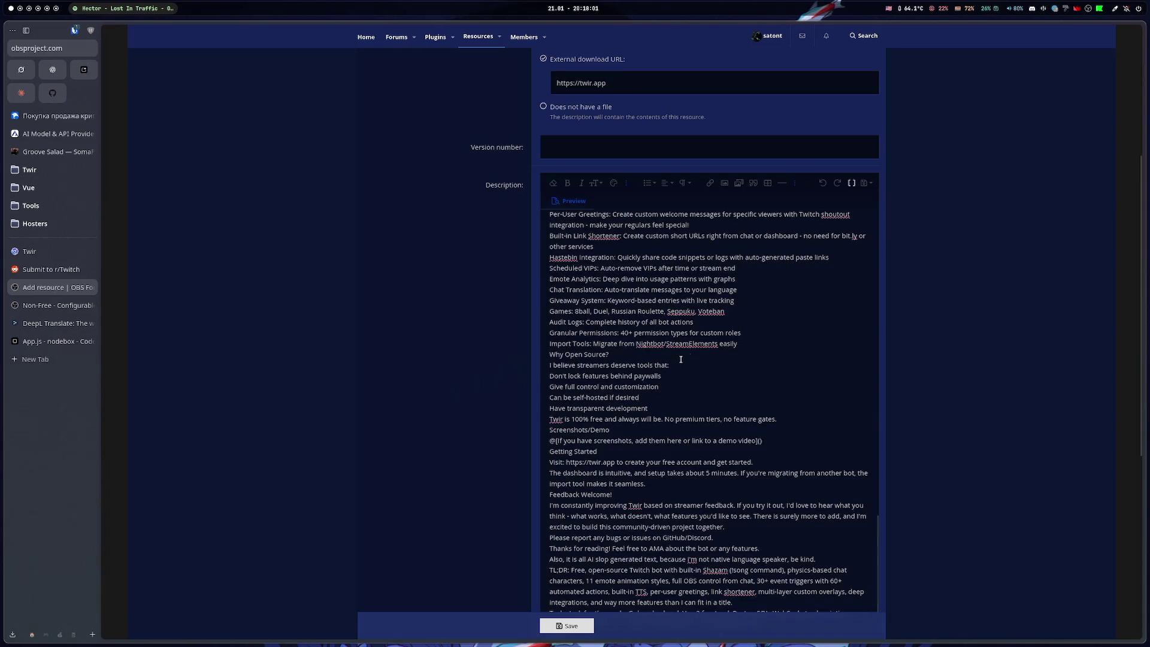
Toggle the description preview on and off to check how the BBCode renders
left_click(563, 203)
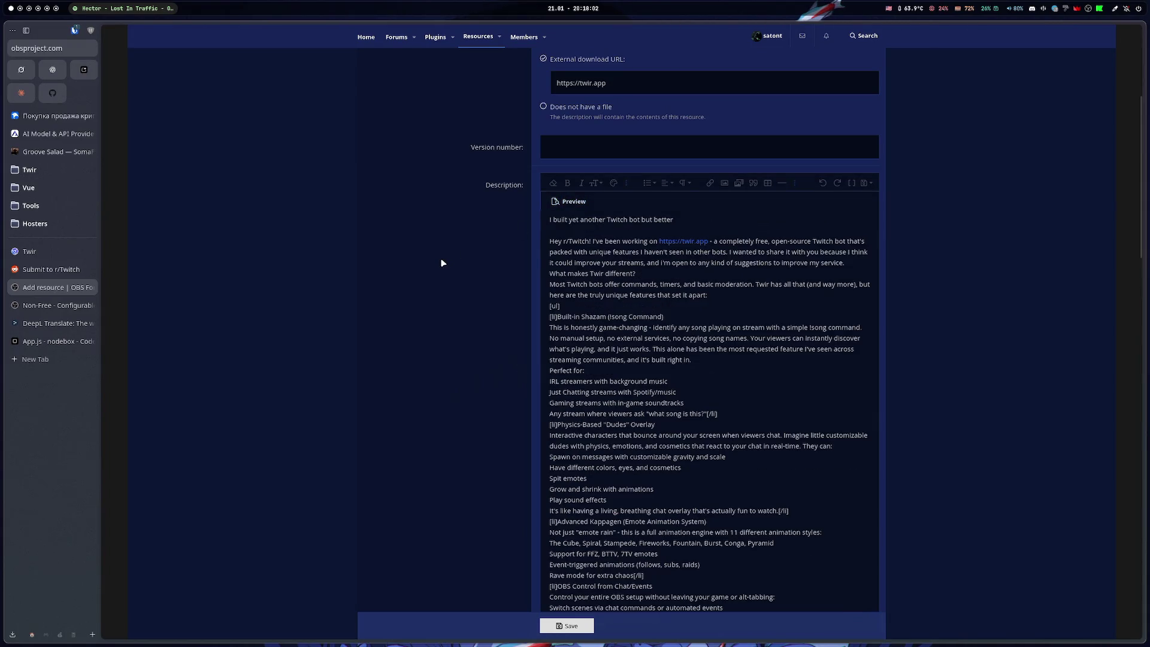
left_click(561, 203)
left_click(557, 205)
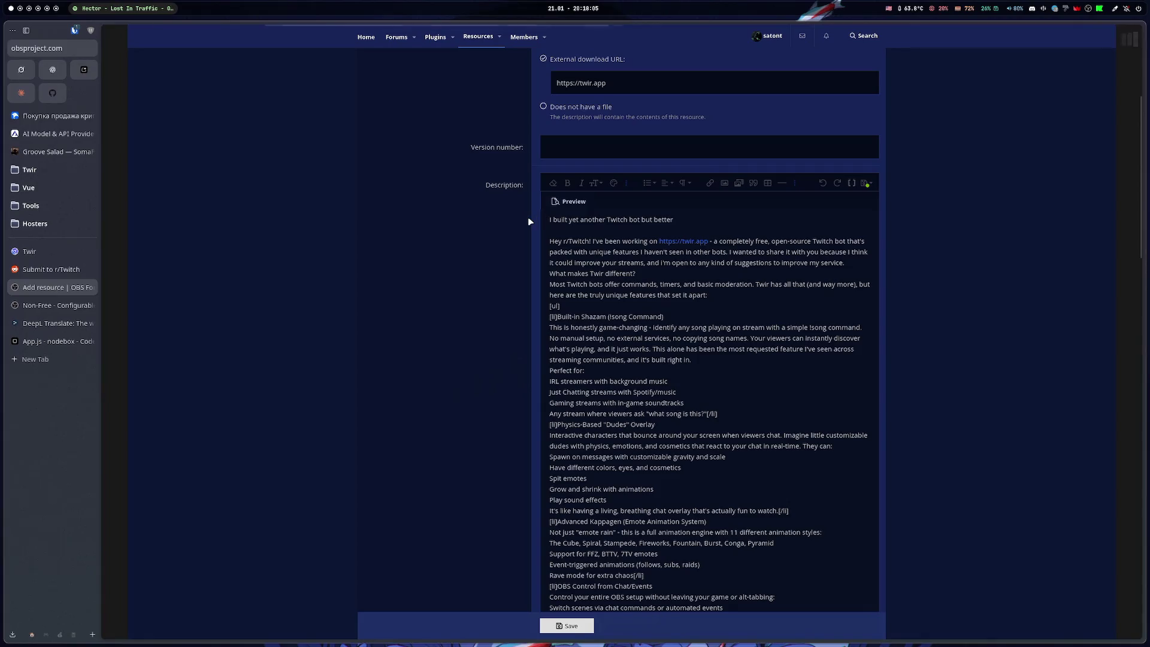
left_click(556, 204)
scroll(638, 312, "down", 10)
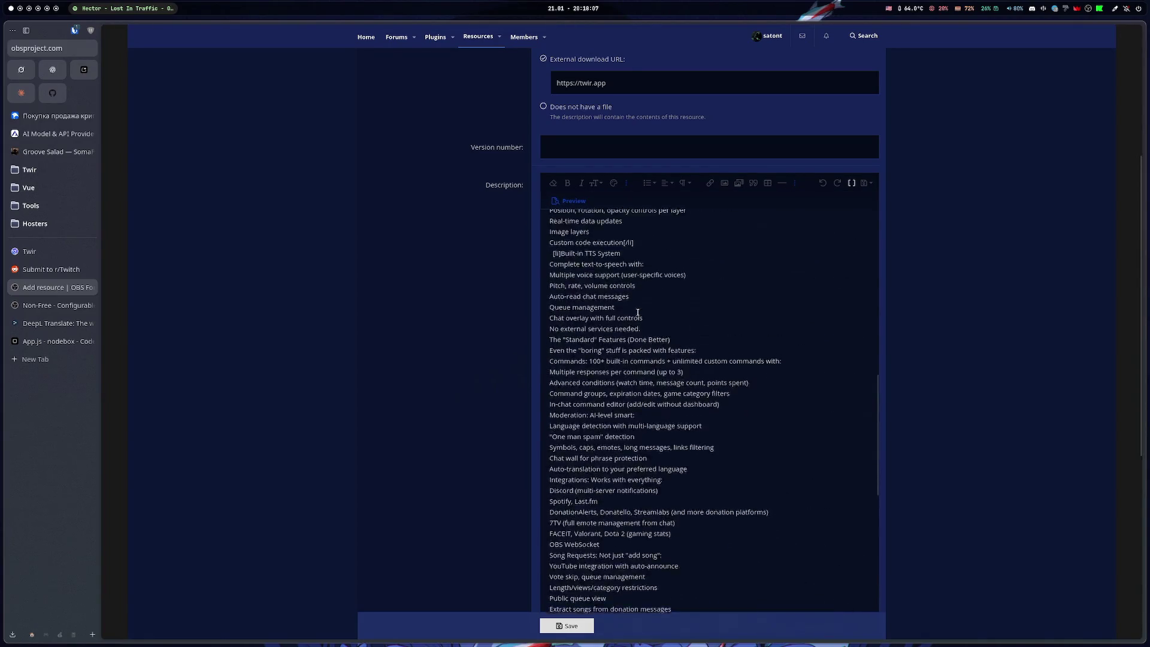
scroll(638, 312, "up", 10)
left_click(566, 201)
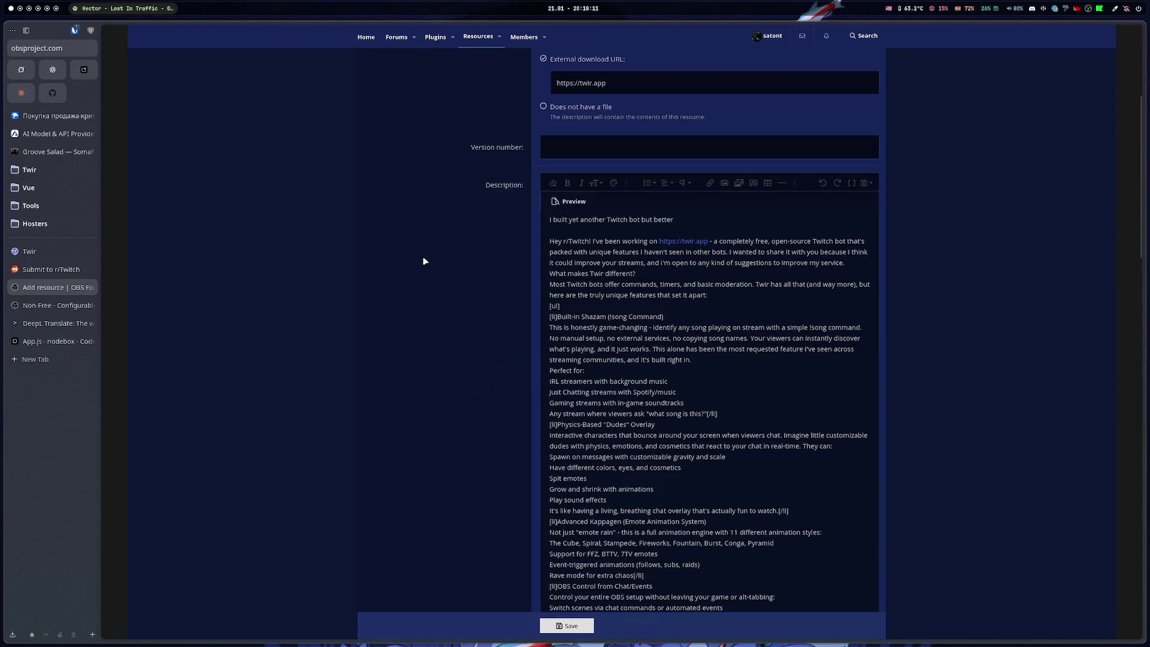
left_click(554, 201)
Close the DeepL tab and replace the converter's Enter Markdown text with the clipboard contents
key("ctrl+Tab")
key("ctrl+Tab")
key("ctrl+Tab")
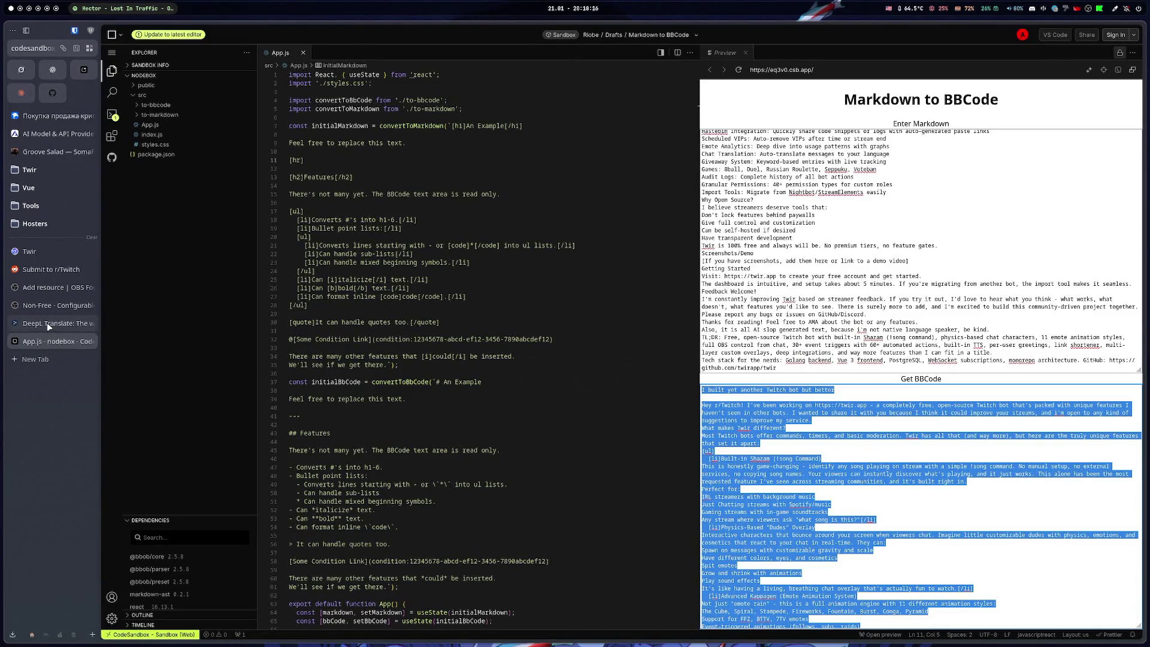
middle_click(47, 322)
left_click(859, 247)
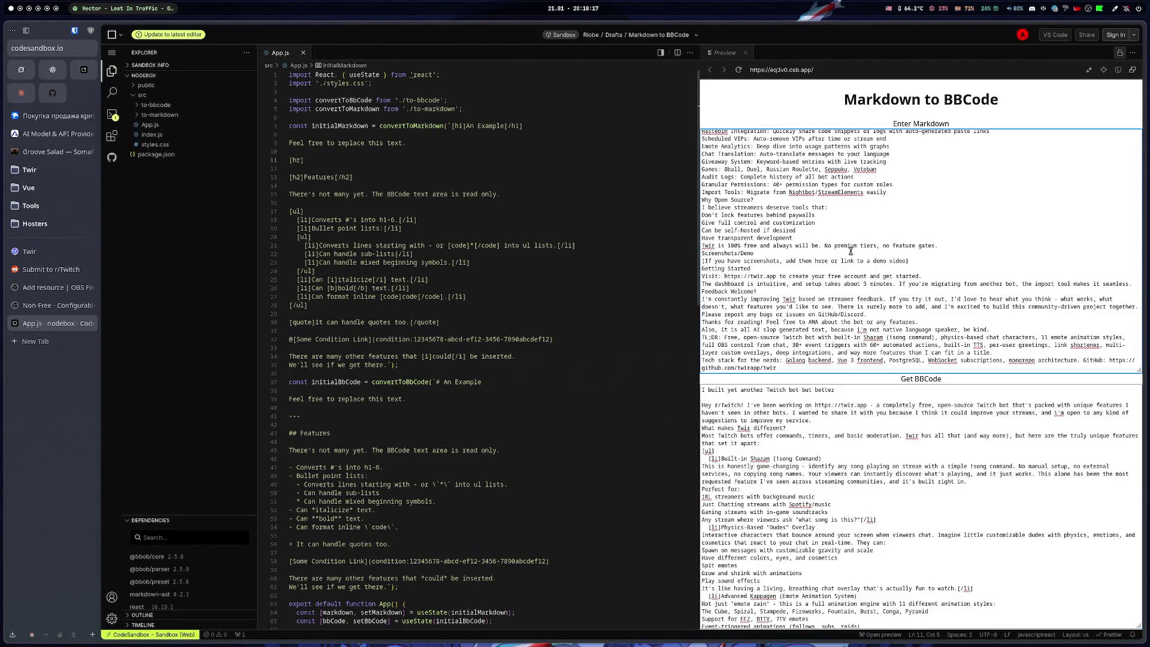
key("ctrl+a")
key("ctrl+v")
scroll(859, 247, "up", 15)
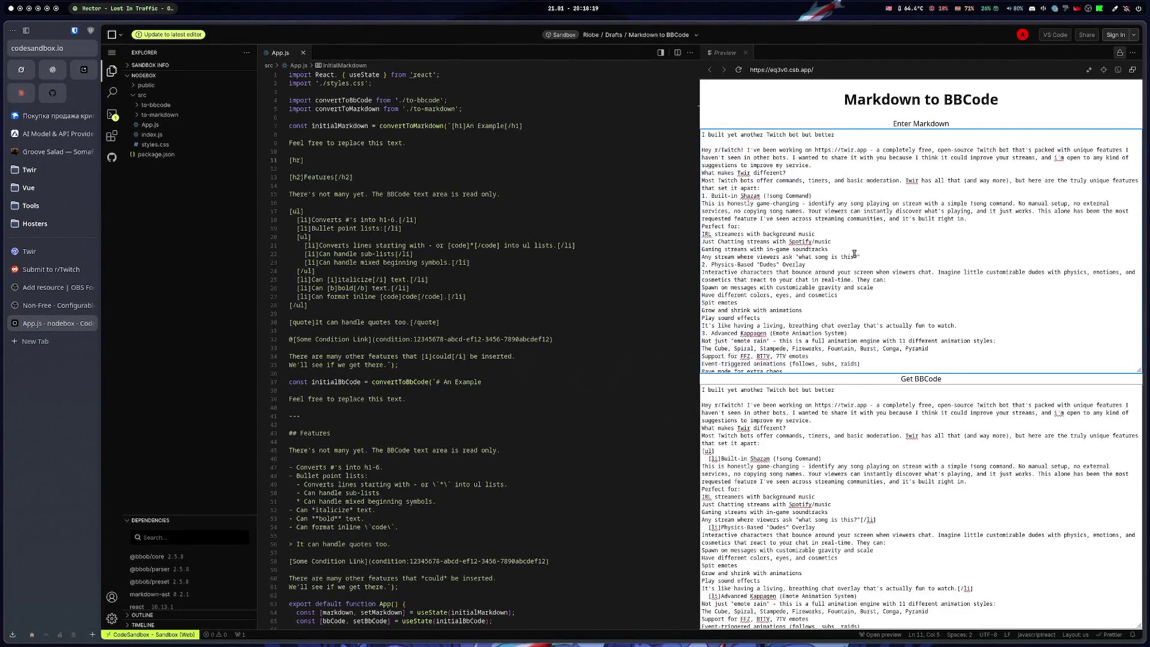
On the r/Twitch draft, attempt the Markdown switch twice and cancel both times
left_click(41, 270)
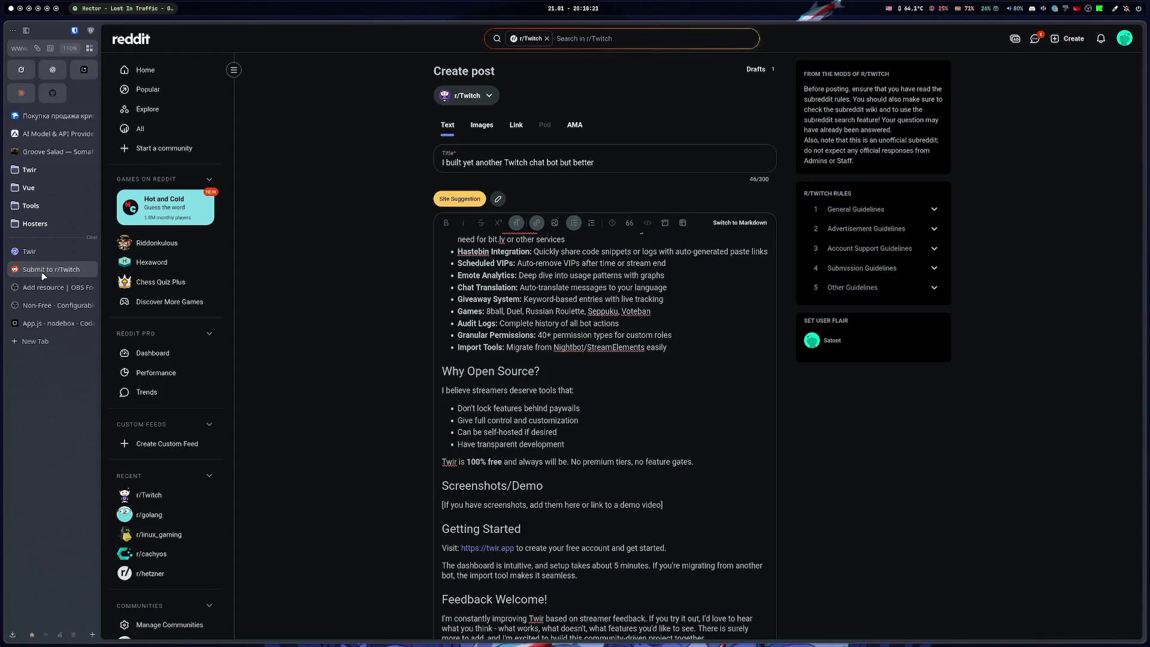
left_click(740, 222)
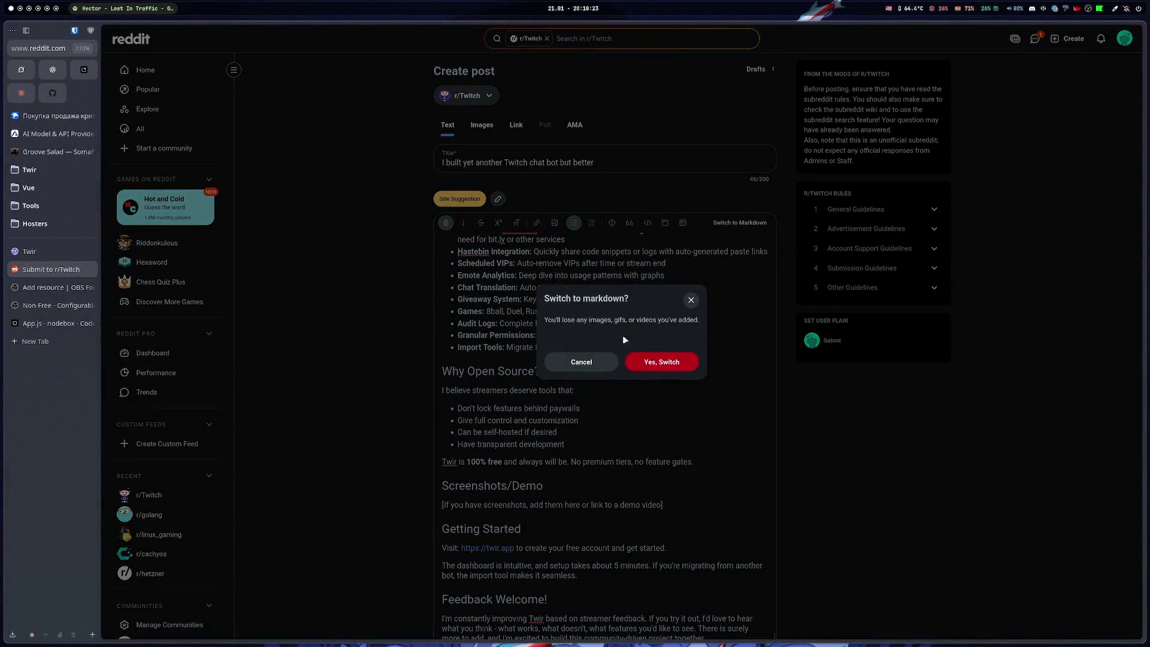
left_click(642, 352)
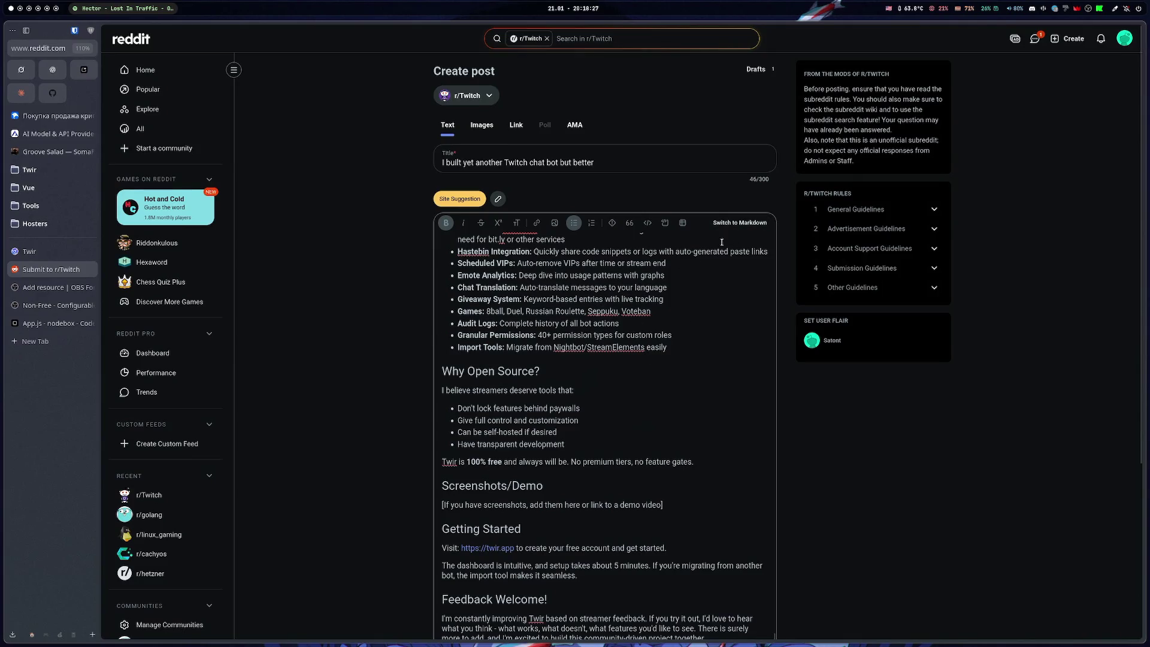
left_click(740, 222)
left_click(575, 360)
Delete the broken image from the post body, then switch the editor to Markdown
scroll(575, 360, "up", 15)
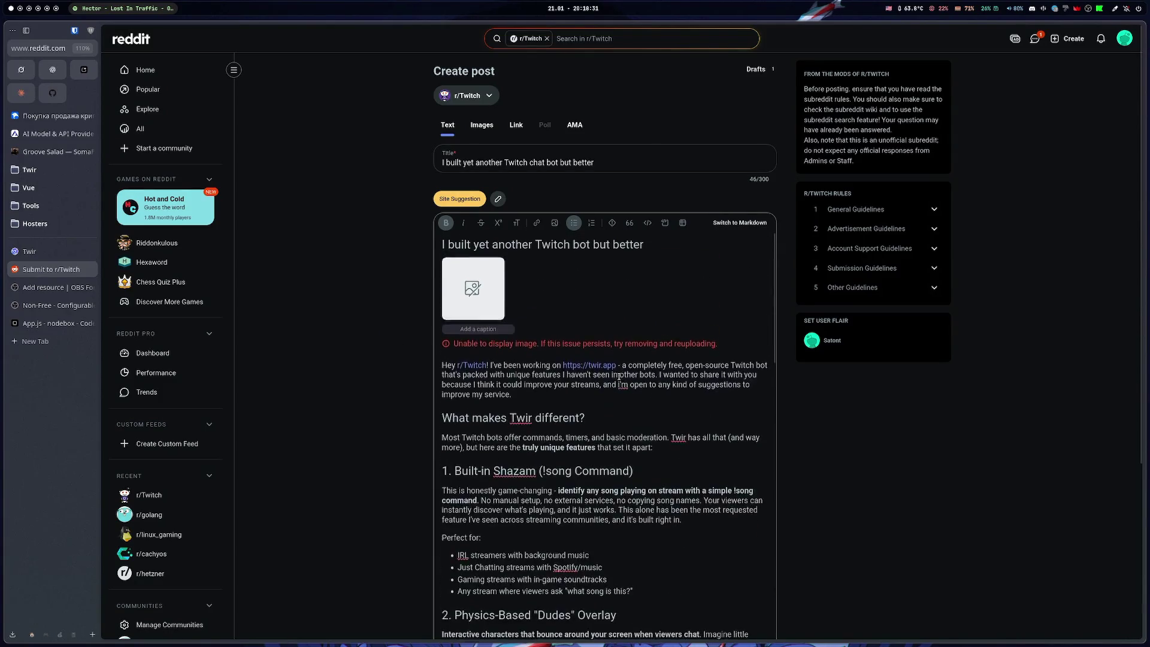
scroll(546, 330, "down", 20)
scroll(545, 331, "up", 5)
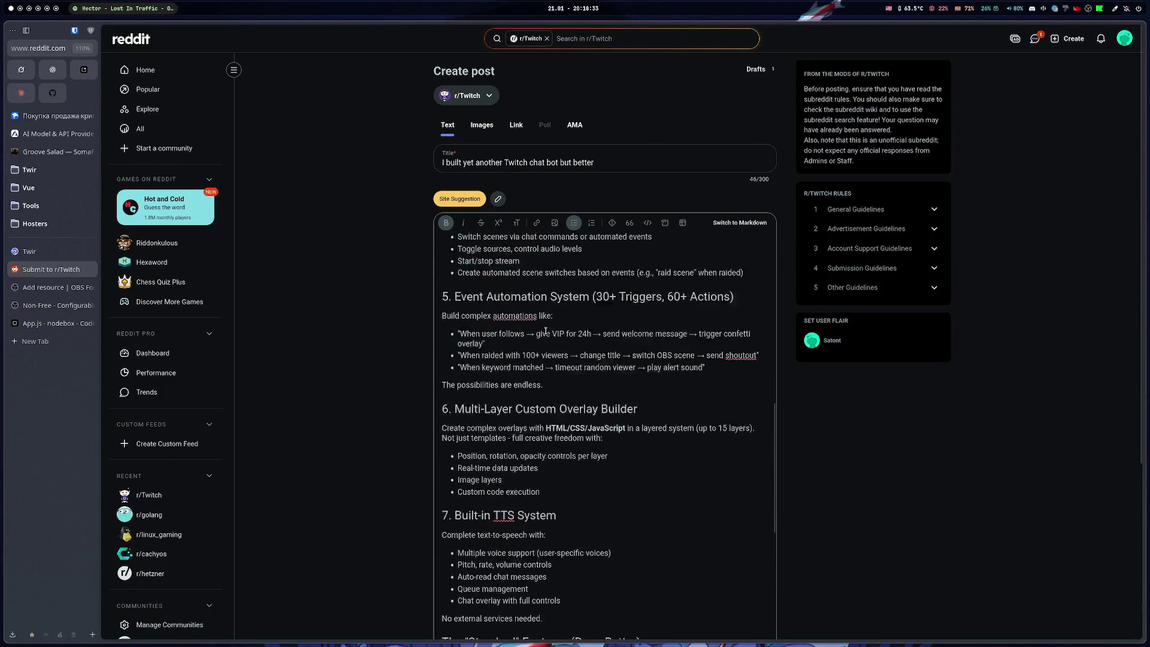
scroll(546, 330, "up", 15)
key("BackSpace")
key("BackSpace")
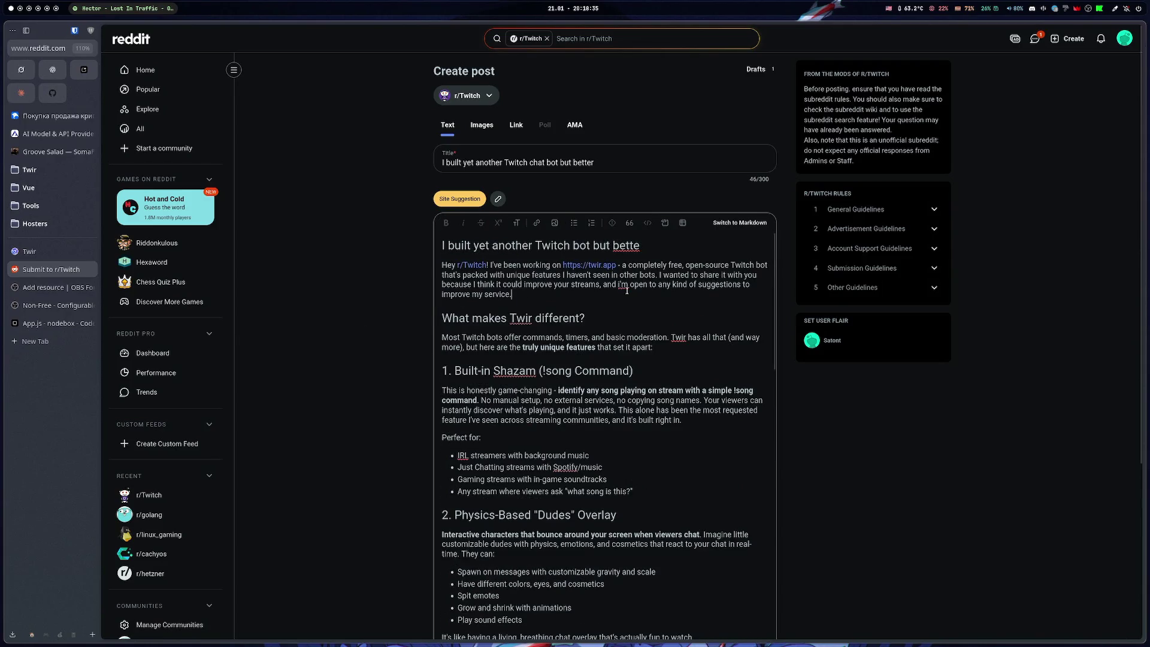
left_click(728, 223)
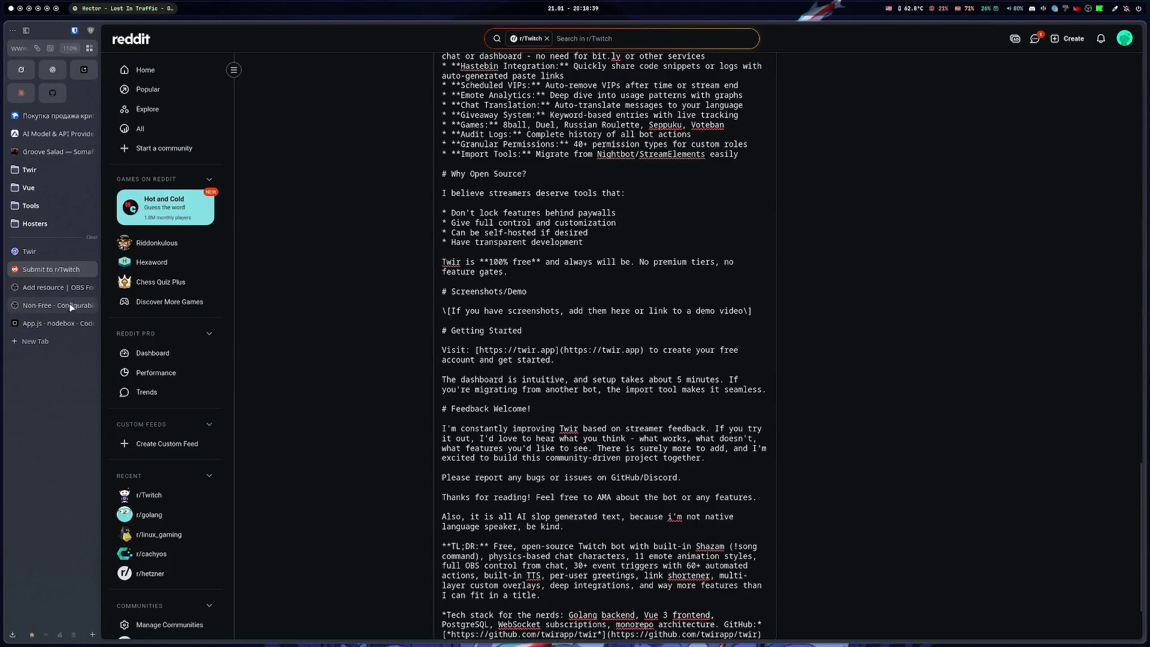
Replace the converter's Enter Markdown contents with the Reddit post's Markdown
left_click(48, 287)
left_click(38, 305)
left_click(36, 324)
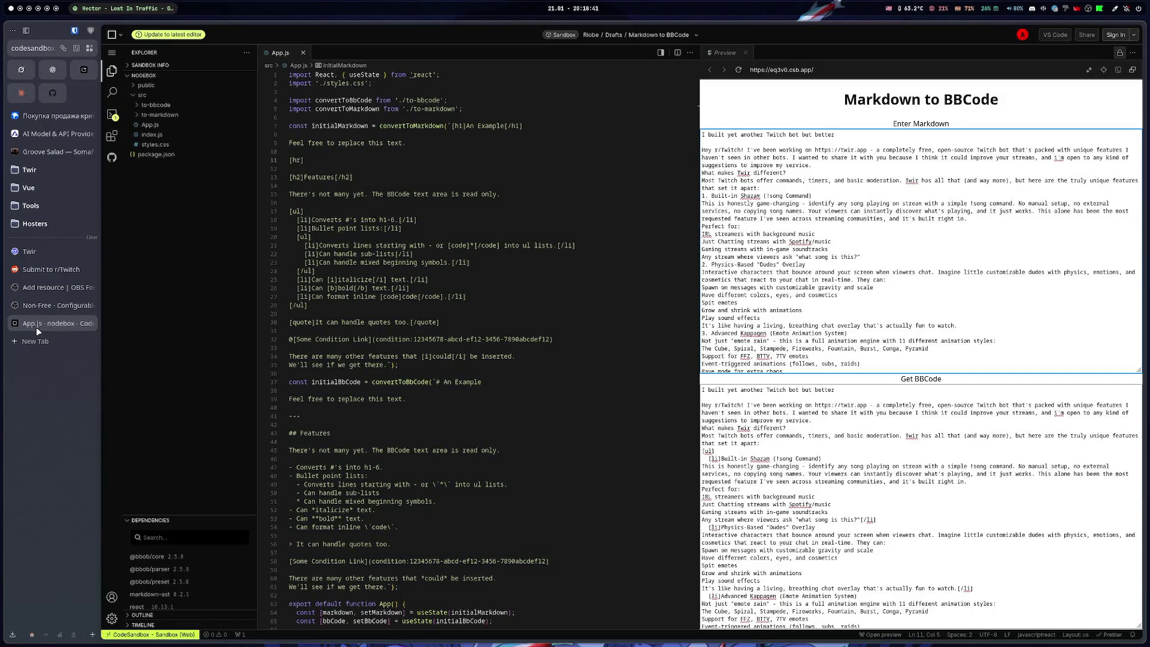
left_click(814, 222)
key("ctrl+a")
key("ctrl+v")
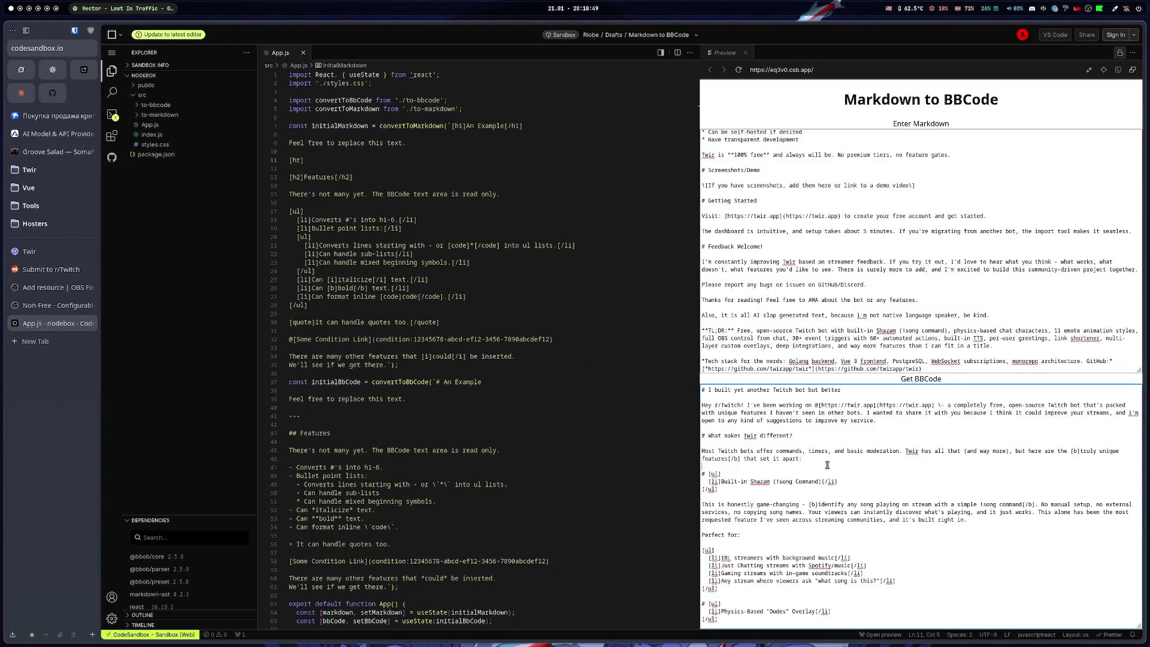
Glance back at the Reddit draft, then return to the OBS Forums resource form
left_click(51, 269)
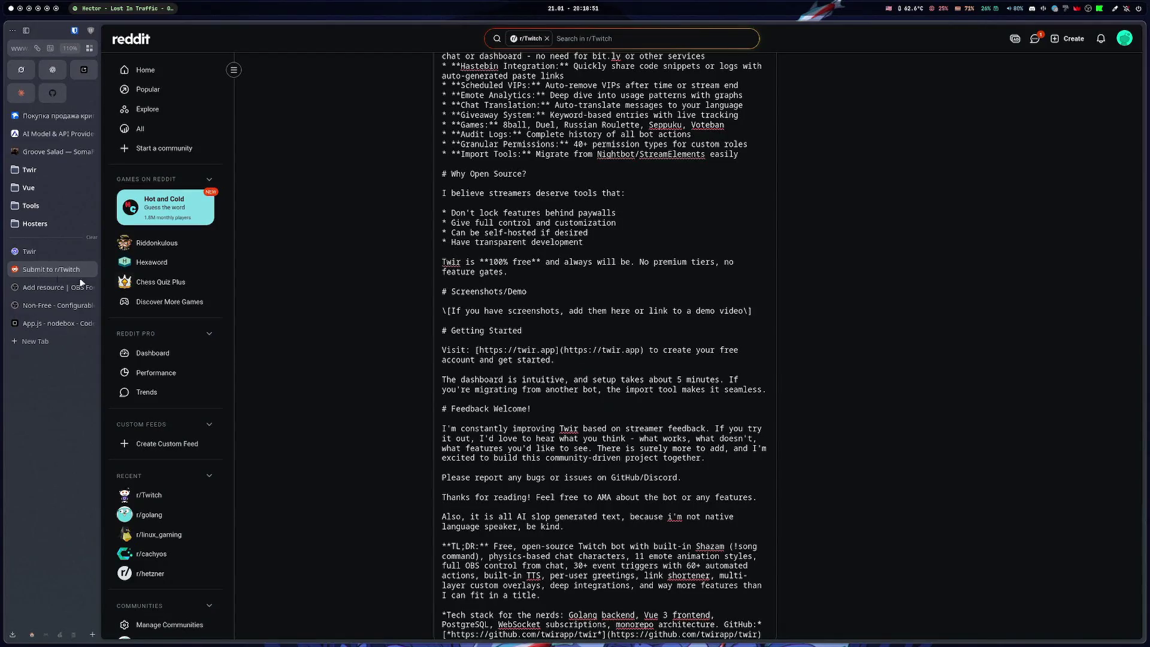
scroll(571, 305, "up", 15)
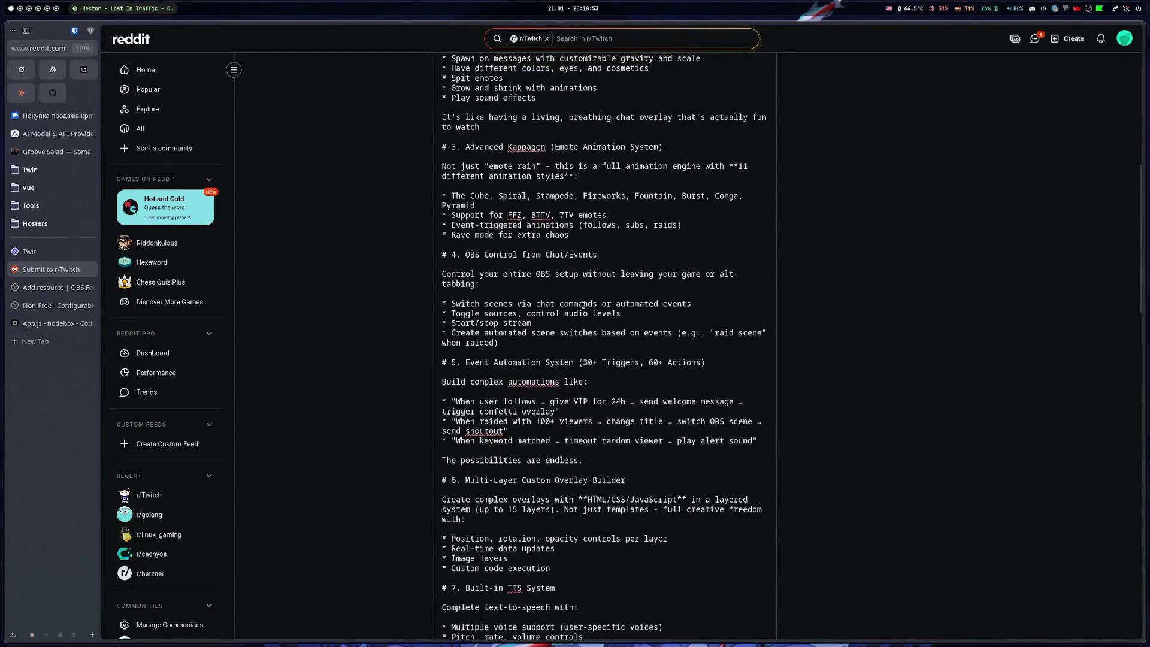
left_click(55, 288)
Paste the freshly converted BBCode over the entire description and scroll through to review it
left_click(739, 311)
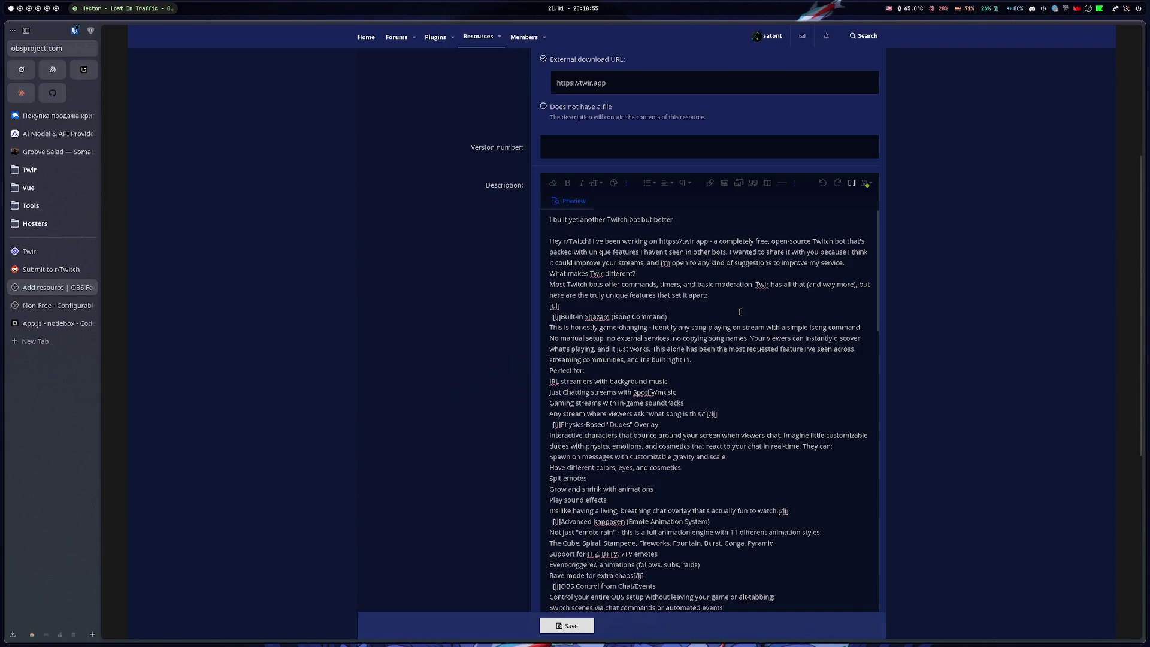
key("ctrl+a")
type("qwe")
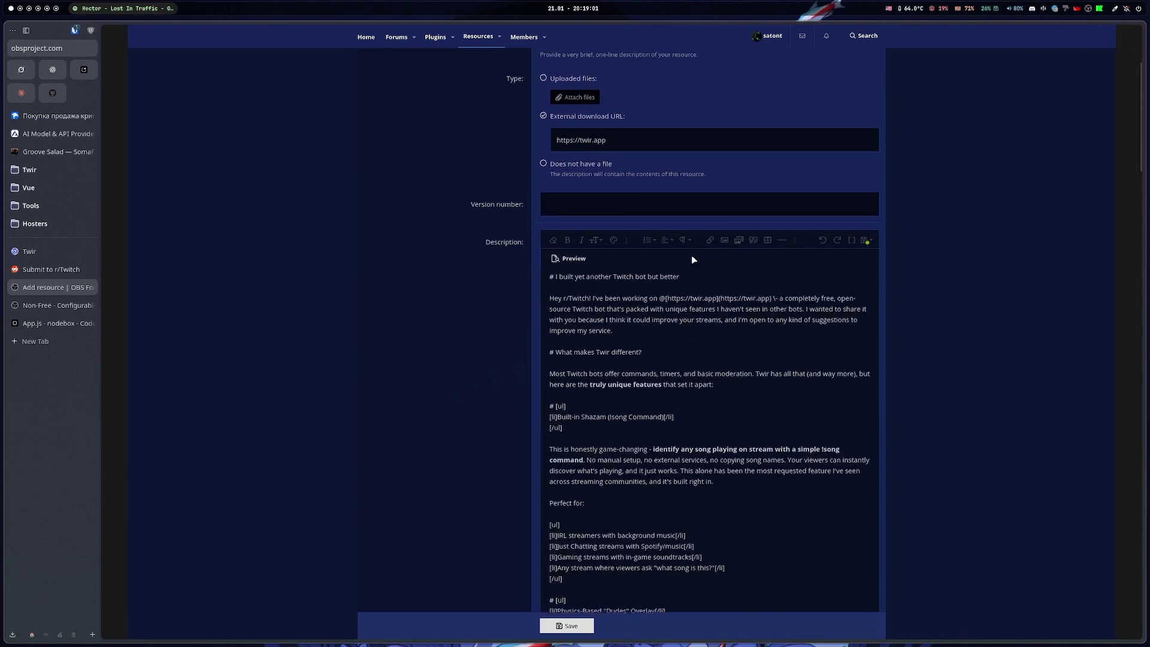
scroll(692, 256, "down", 15)
scroll(650, 274, "down", 20)
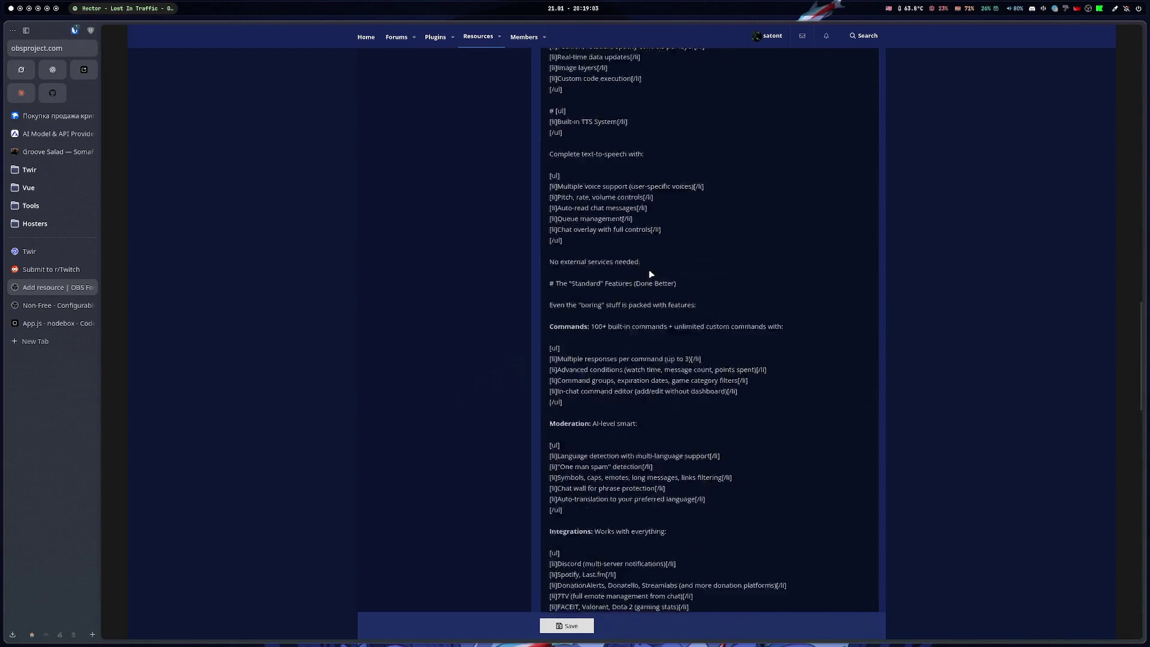
scroll(662, 271, "up", 15)
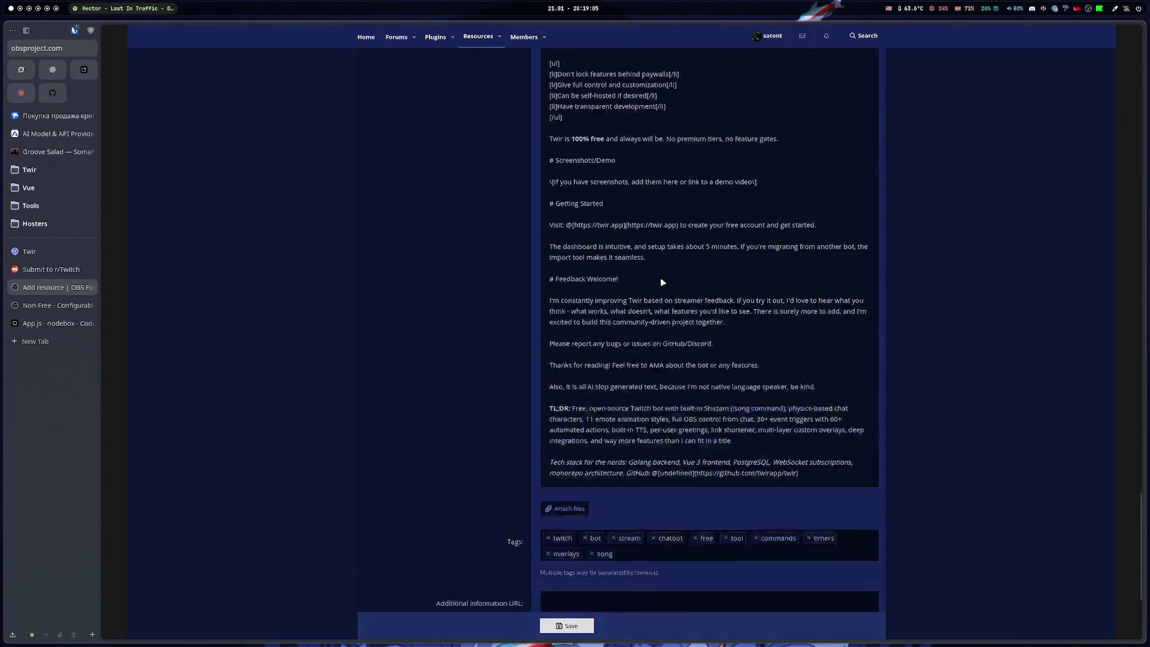
scroll(658, 280, "up", 10)
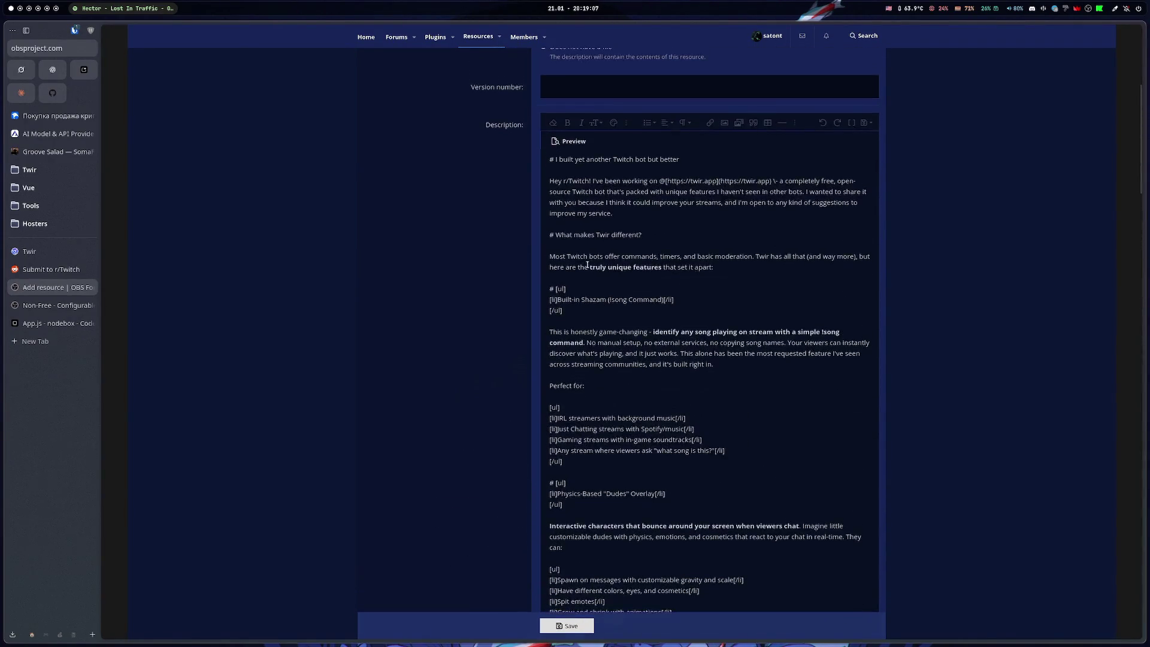
left_click(45, 71)
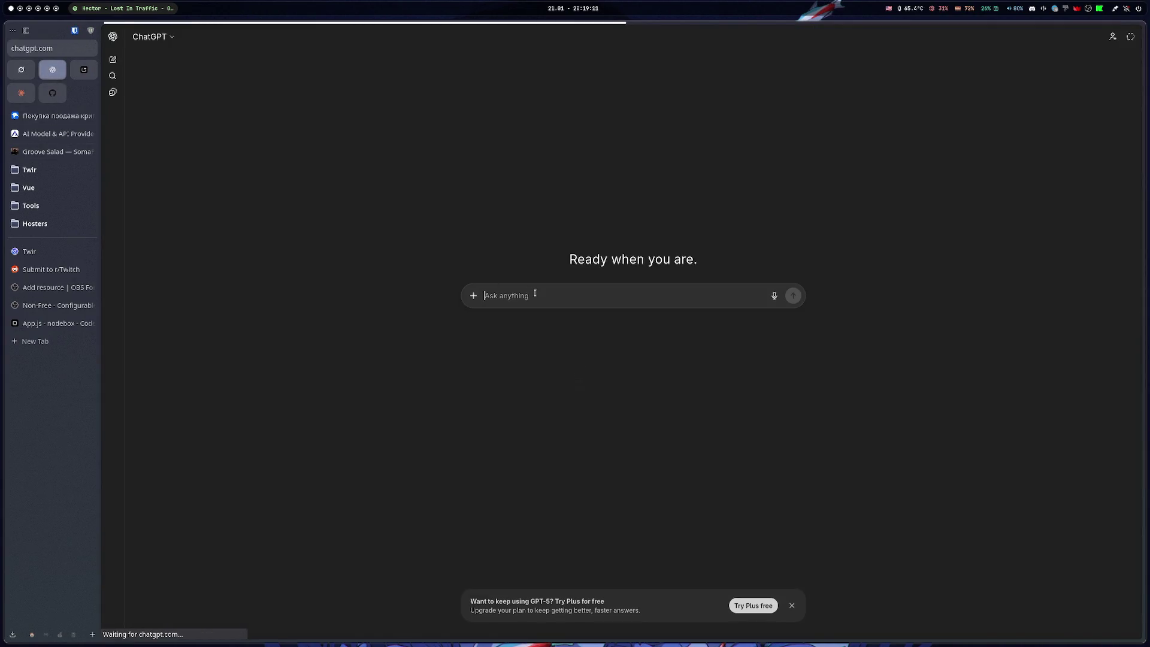
Send ChatGPT a request to convert the pasted Markdown post into OBS forum BB editor format
type("convert to obsforum bb editor from md")
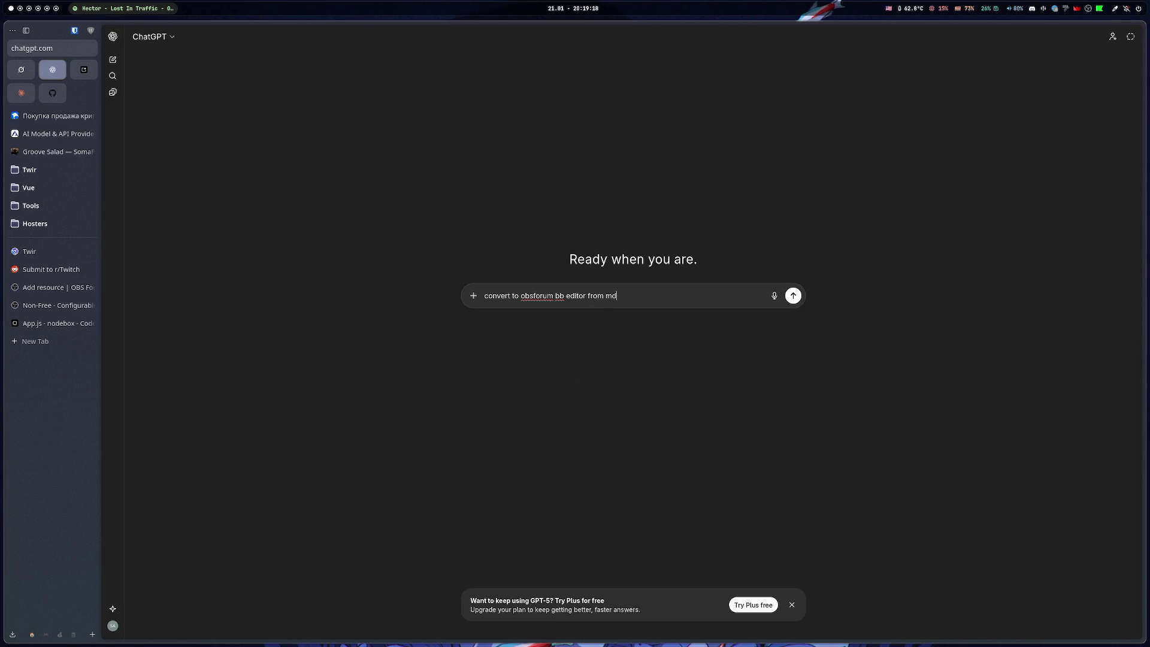
key("shift+Return")
key("ctrl+v")
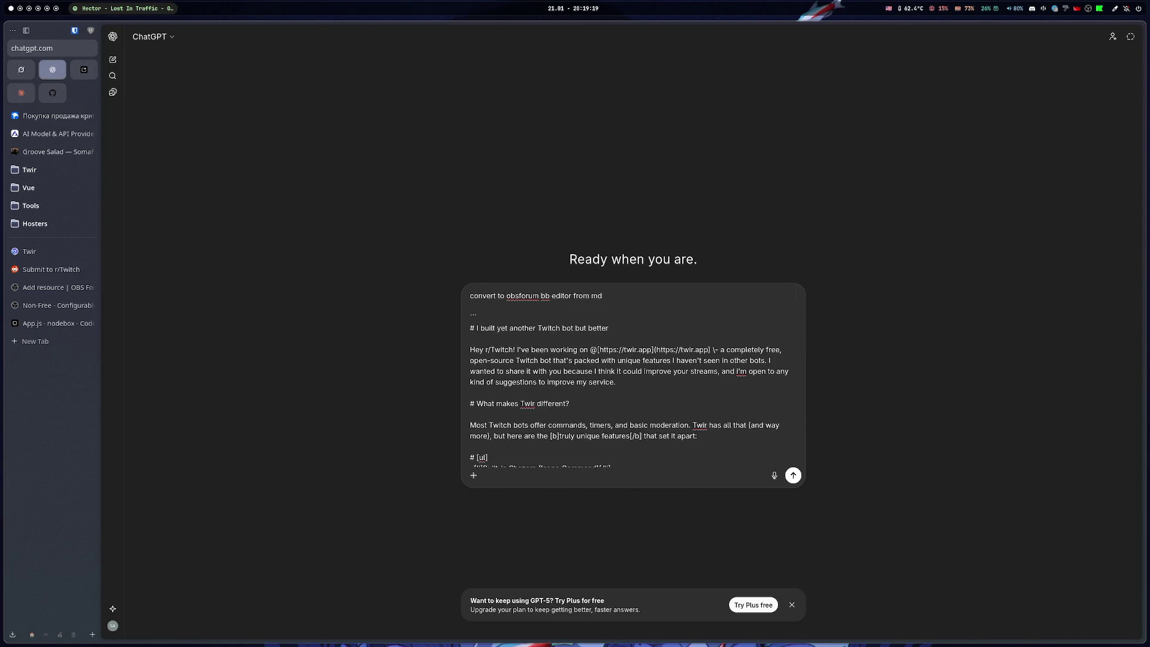
key("Return")
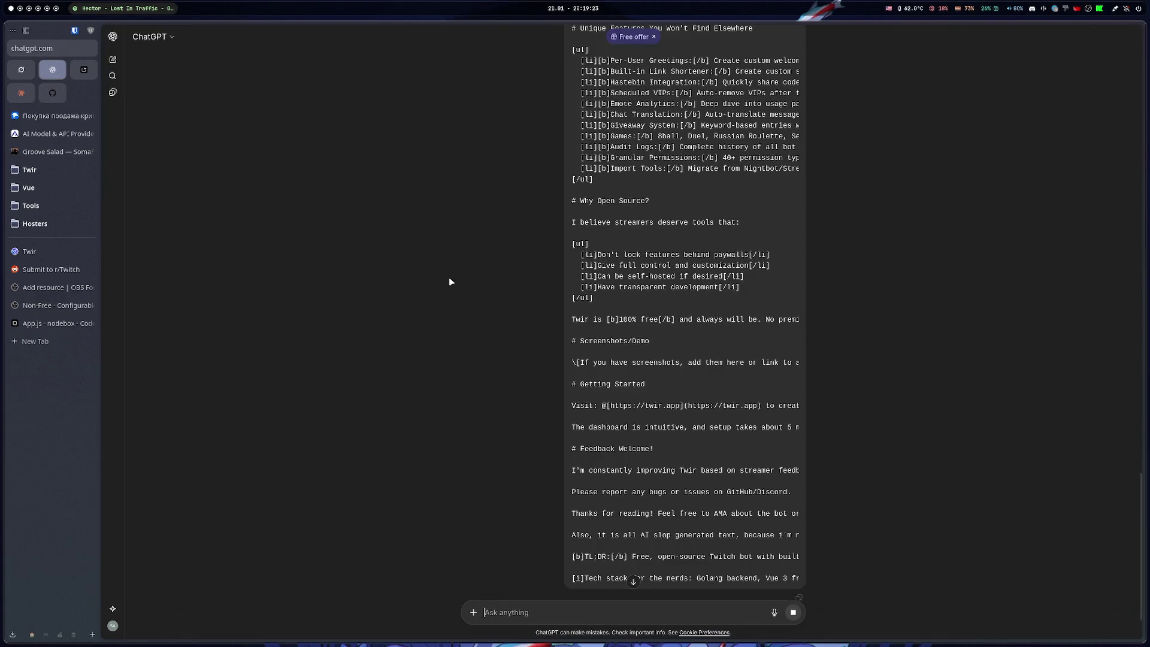
scroll(448, 278, "down", 1)
scroll(473, 264, "up", 15)
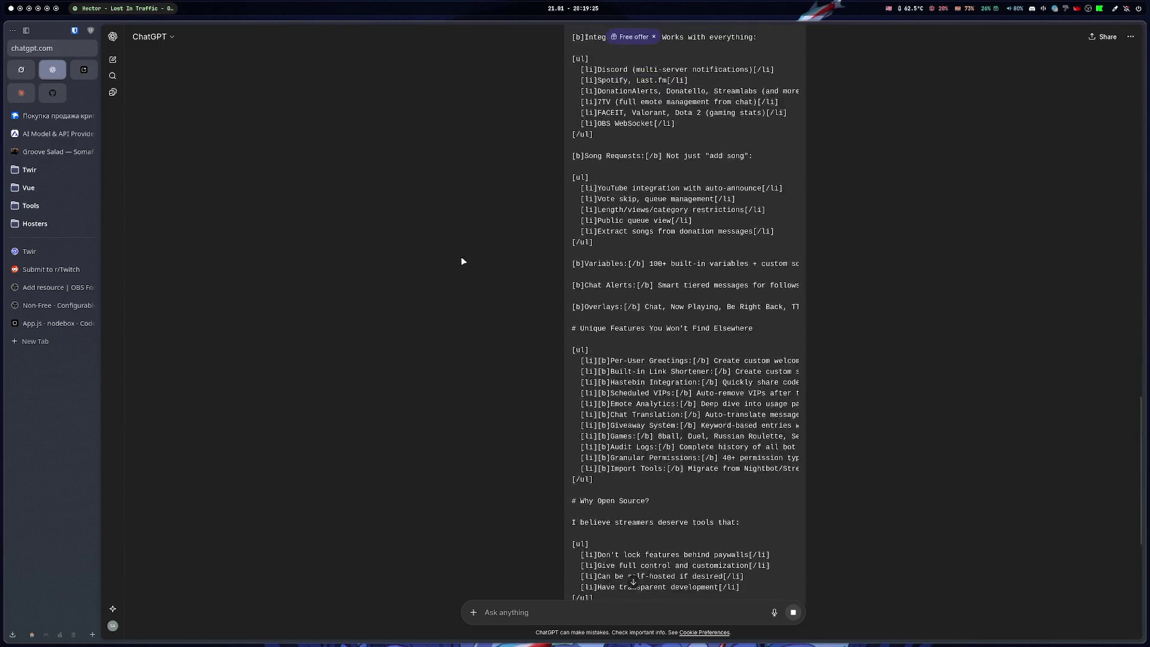
scroll(479, 262, "up", 1)
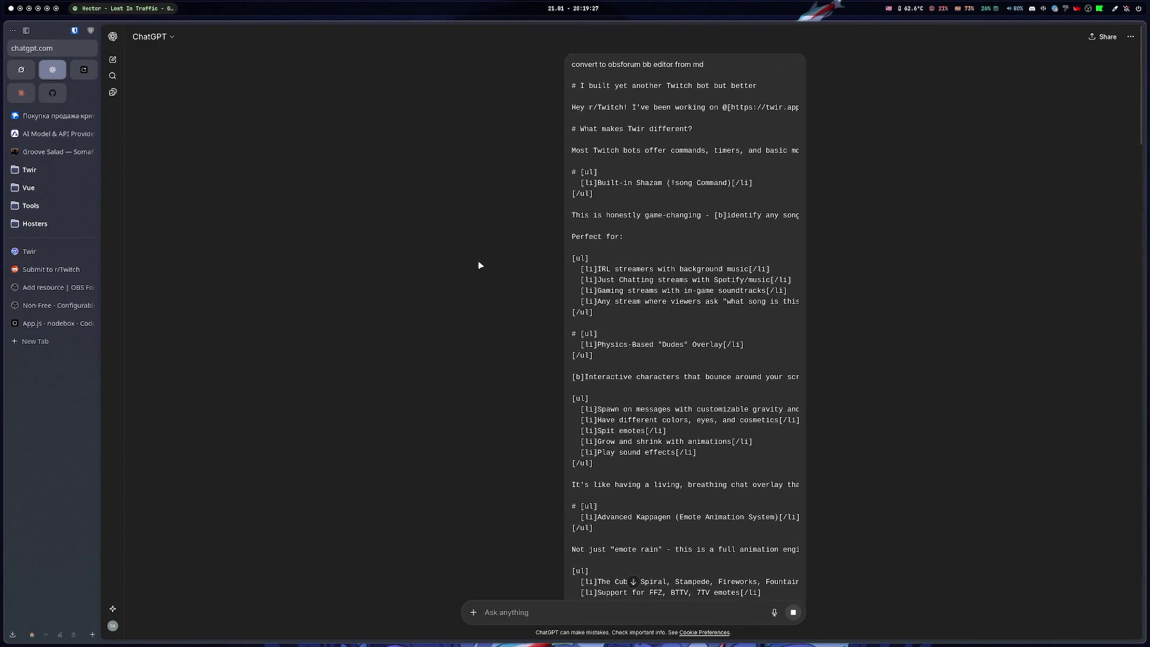
left_click(52, 272)
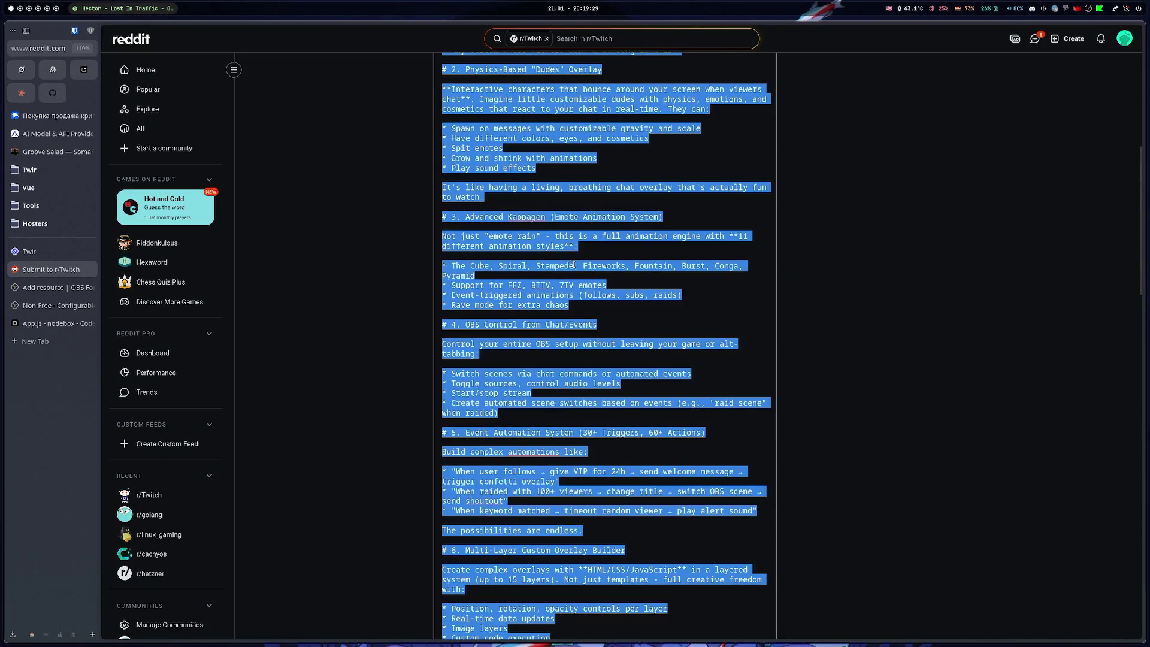
Scroll the converter's Markdown input back up to the top
key("ctrl+Tab")
key("ctrl+Tab")
key("ctrl+Tab")
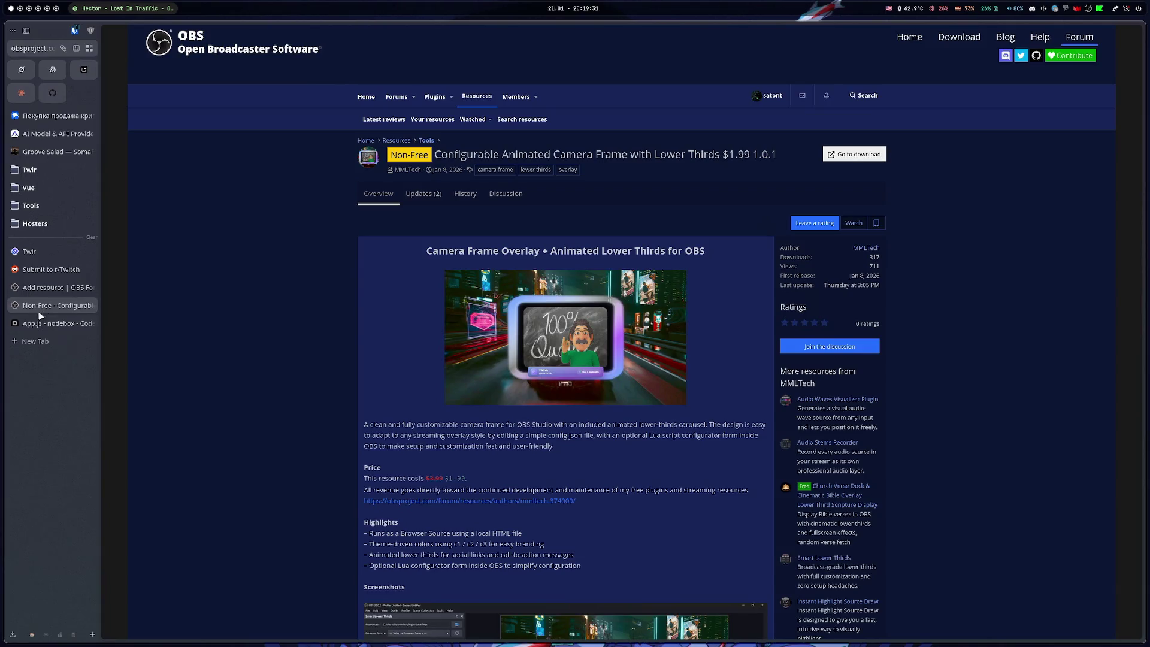
scroll(855, 269, "up", 15)
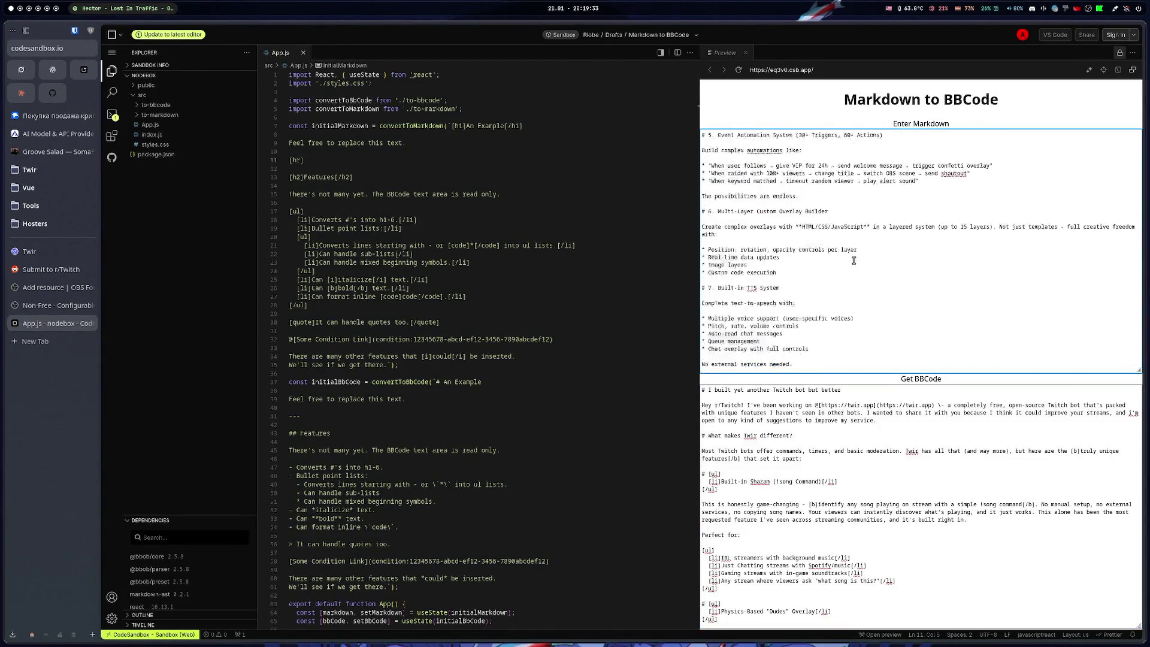
scroll(855, 269, "up", 1)
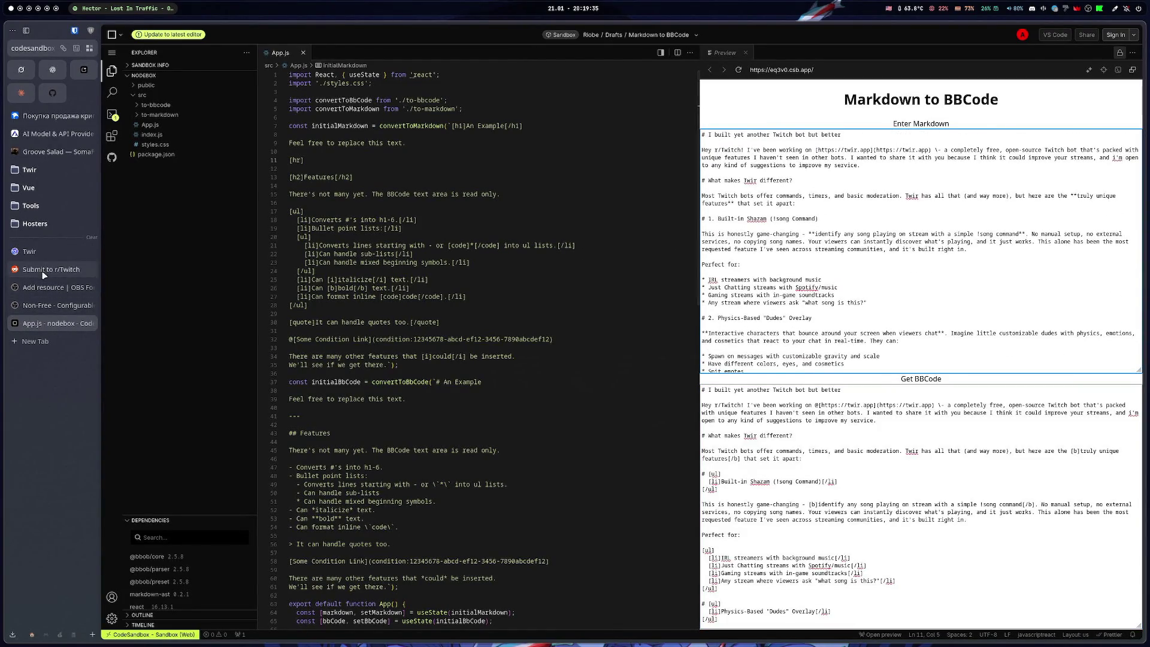
left_click(52, 70)
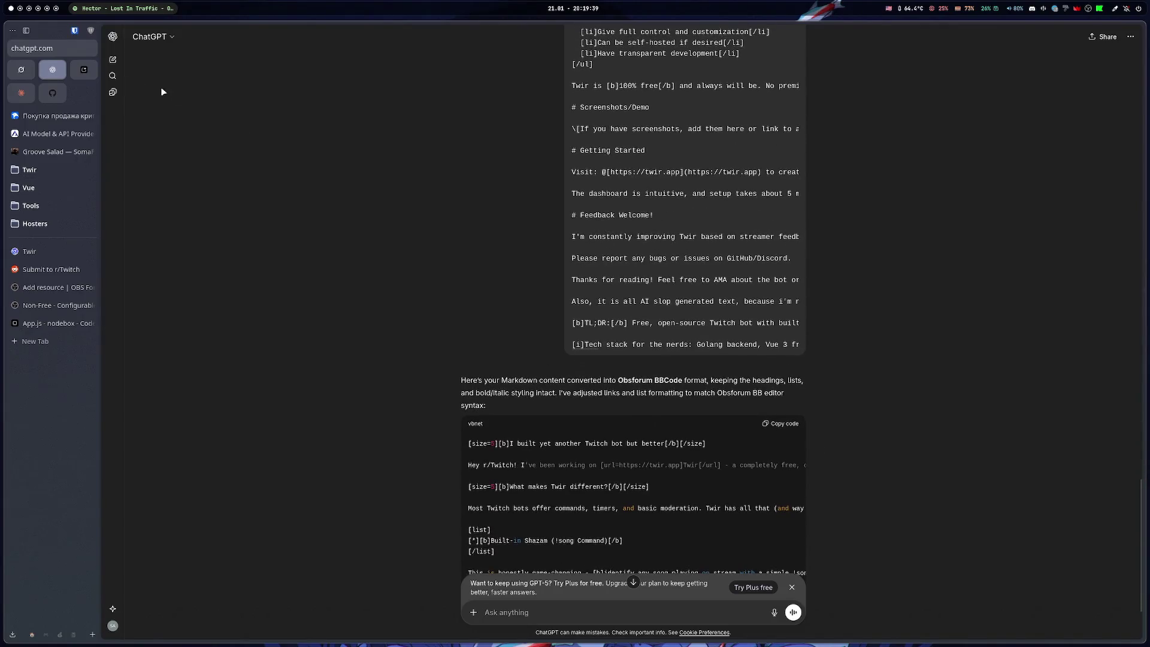
In a new ChatGPT chat, request conversion of the pasted md post into OBS forum BBCode
left_click(113, 60)
type("convert to obsproject forum bb editor fro")
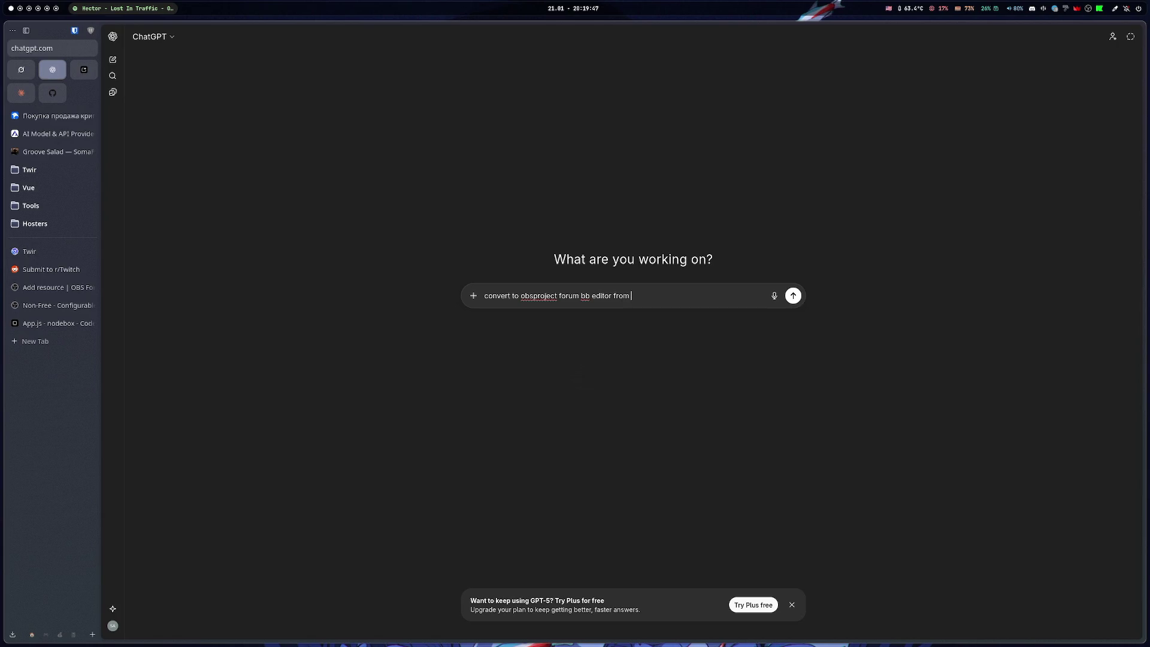
type("md")
key("shift+Return")
key("shift+Return")
key("shift+Return")
key("ctrl+v")
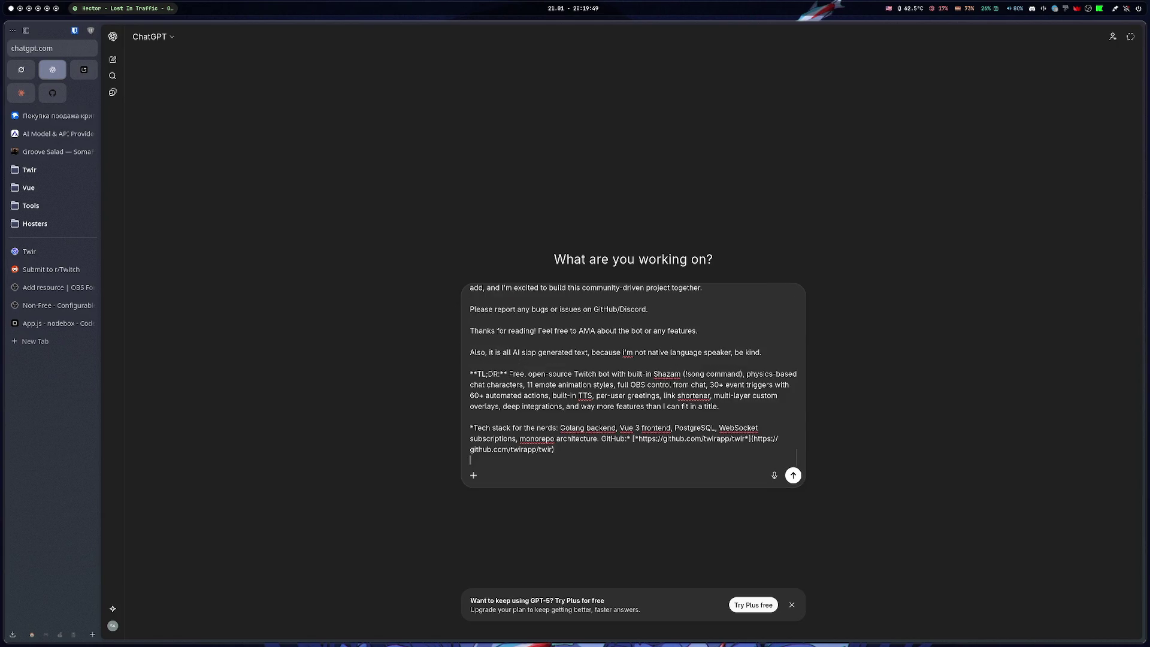
key("Return")
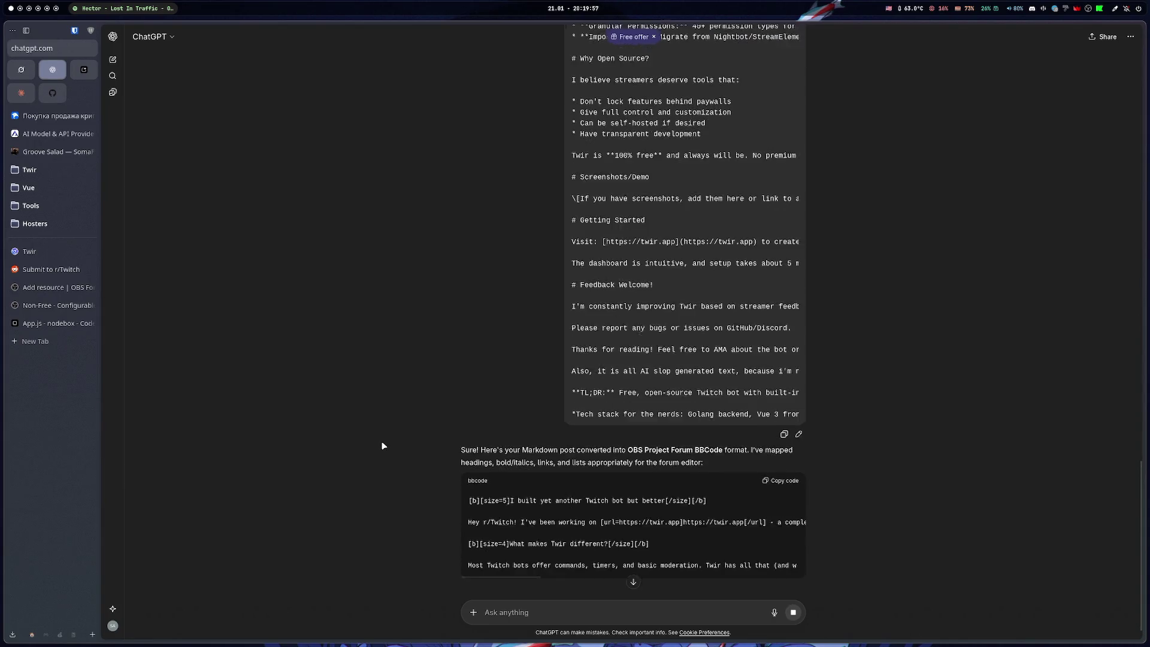
Review the BBCode reply and select the text of the sent request
scroll(383, 445, "down", 2)
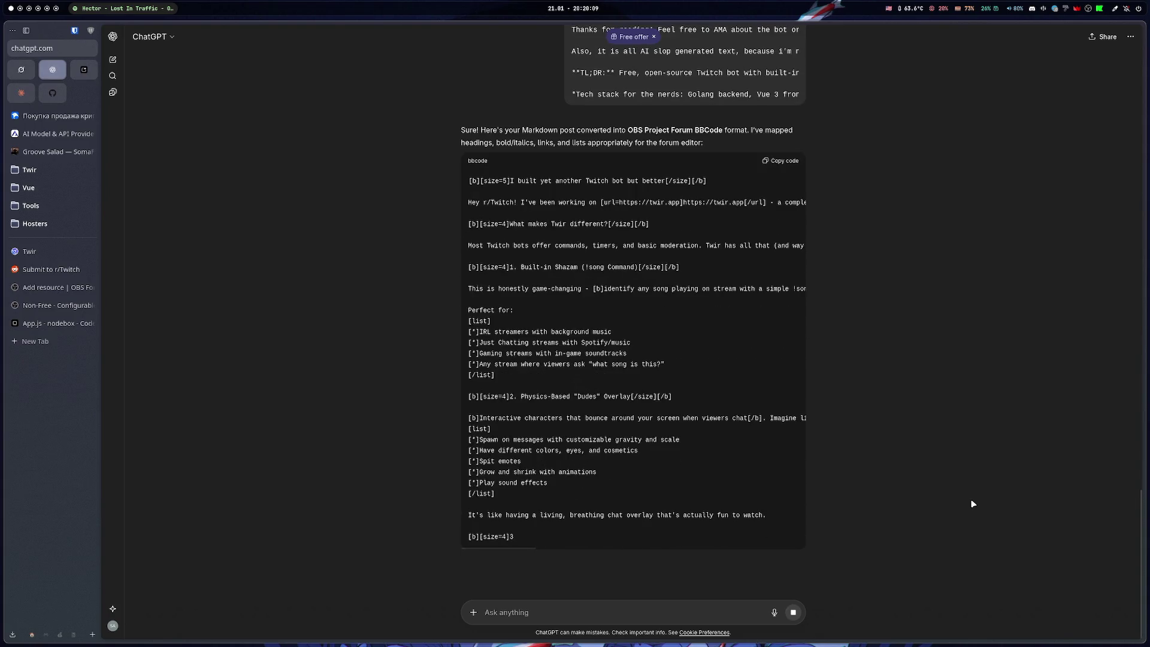
scroll(911, 339, "up", 6)
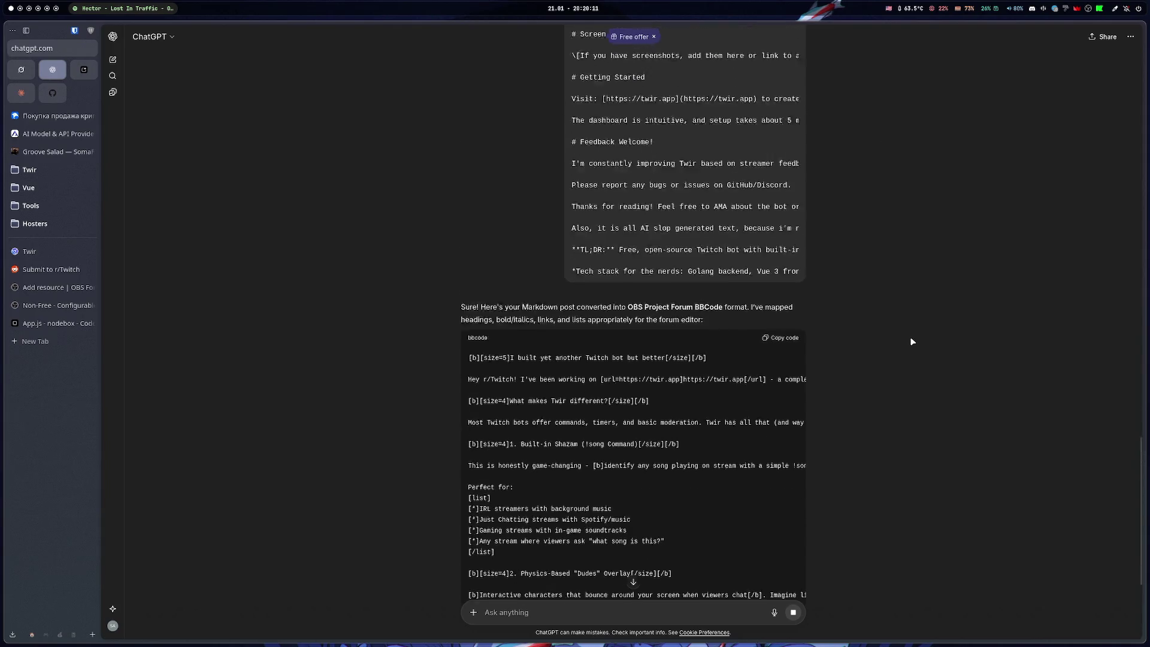
scroll(923, 309, "up", 10)
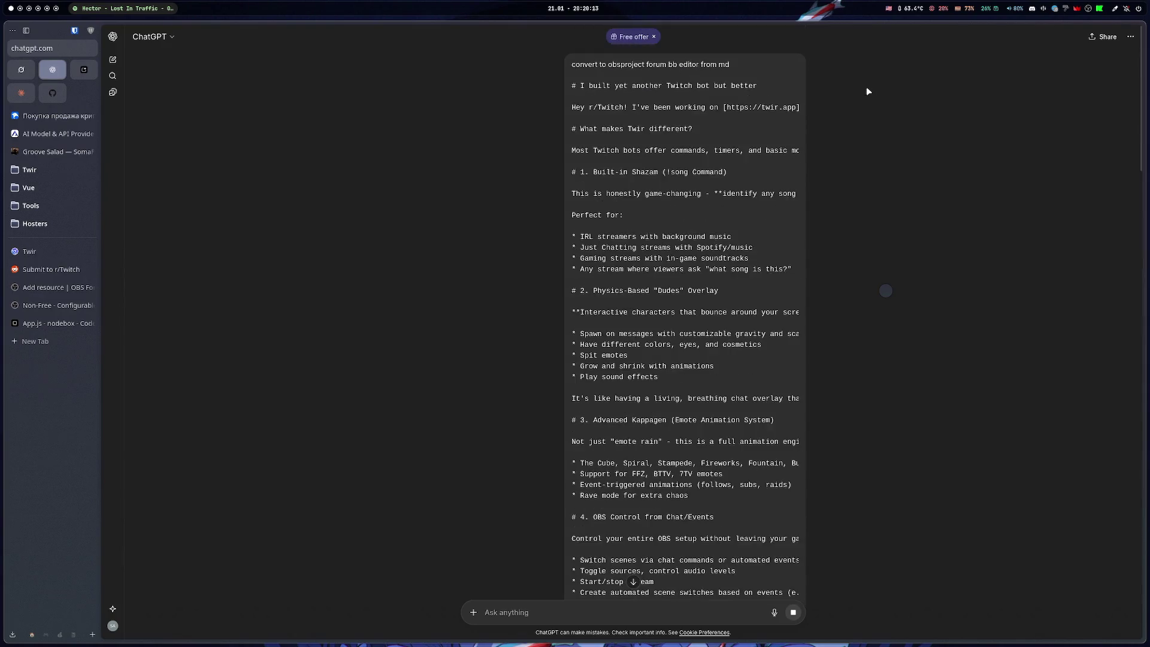
mouse_move(578, 64)
left_mouse_down()
mouse_move(689, 197)
mouse_move(695, 156)
mouse_move(704, 328)
mouse_move(785, 292)
left_mouse_up()
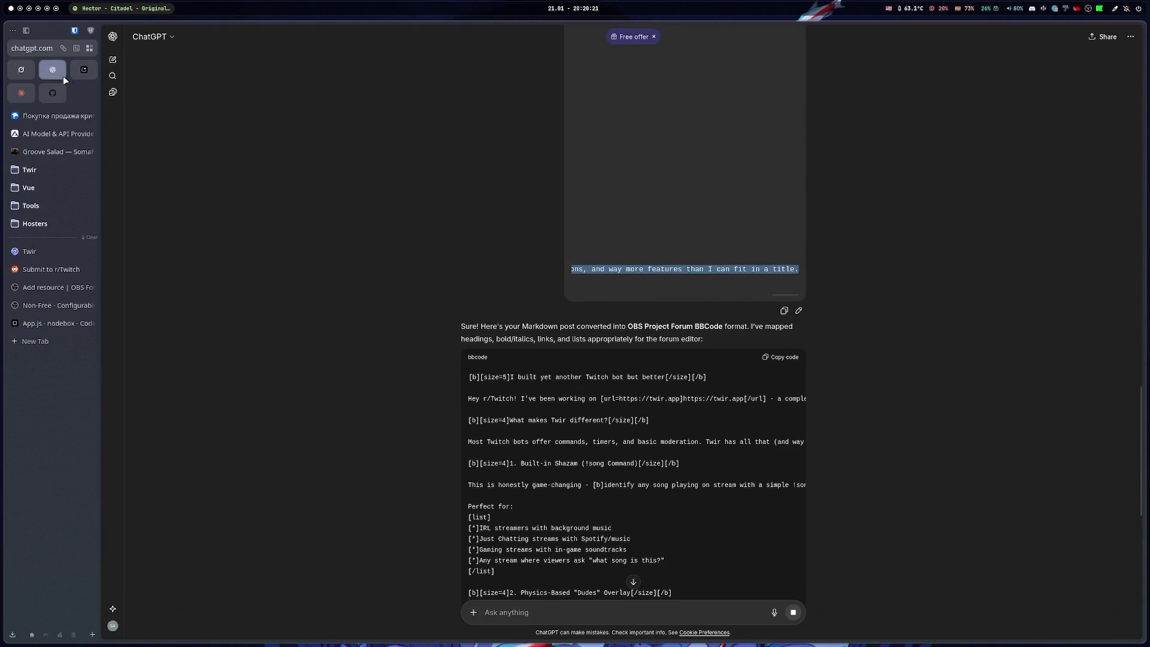
key("alt+4")
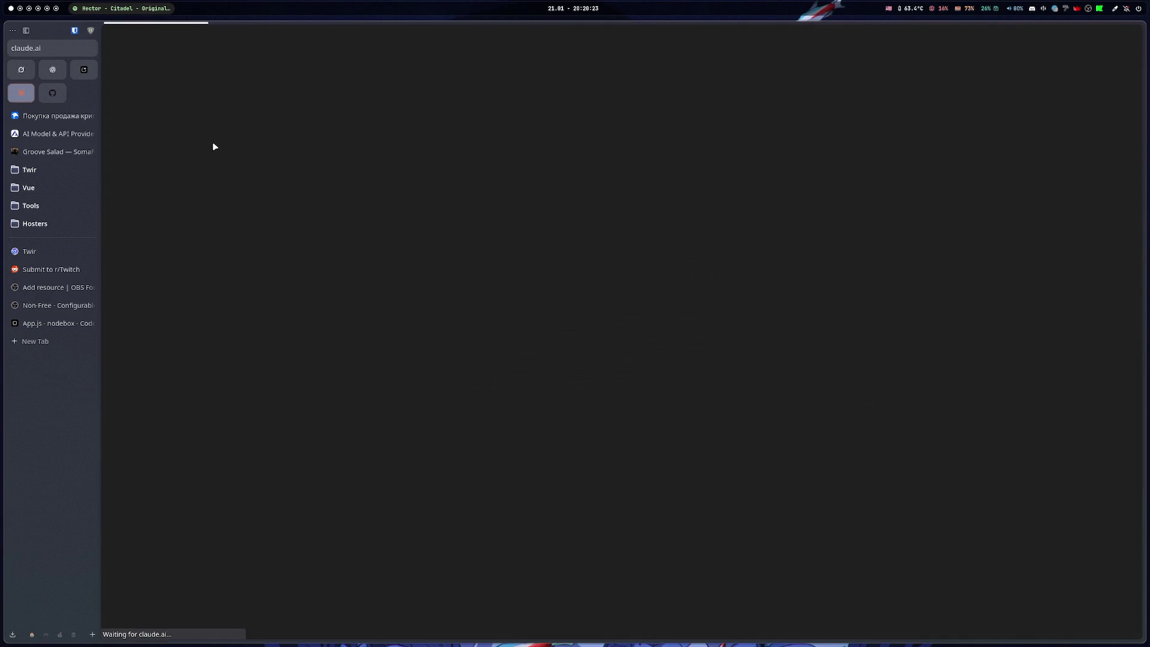
Send the pasted Markdown post to Claude for BBCode conversion, then return to ChatGPT
key("ctrl+v")
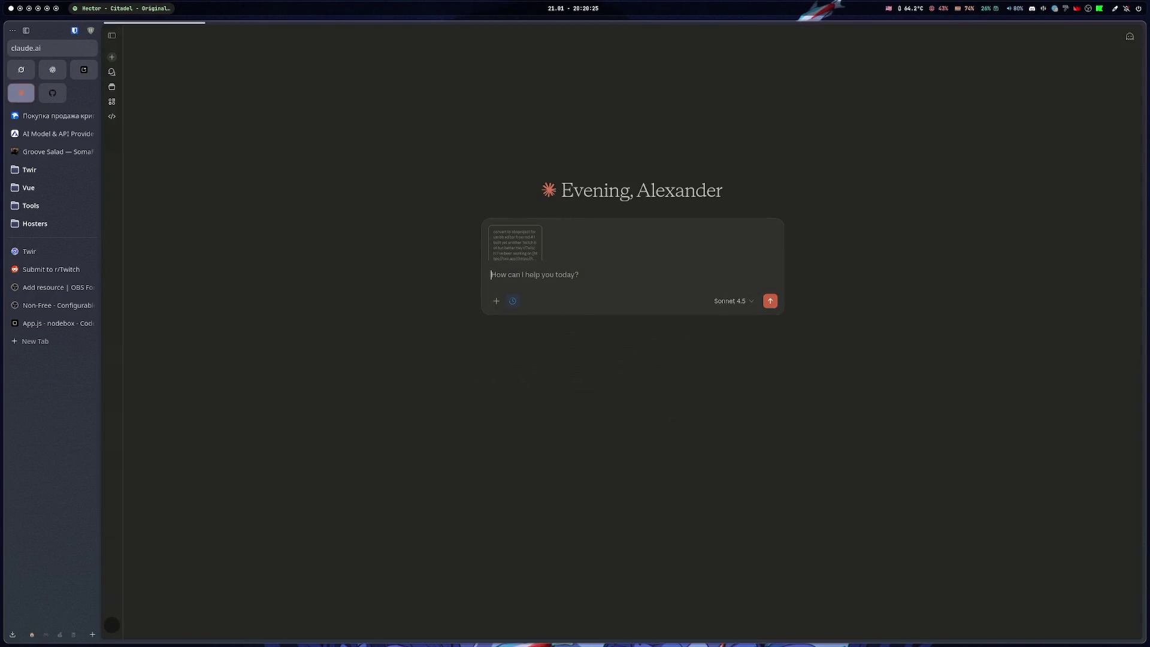
key("Return")
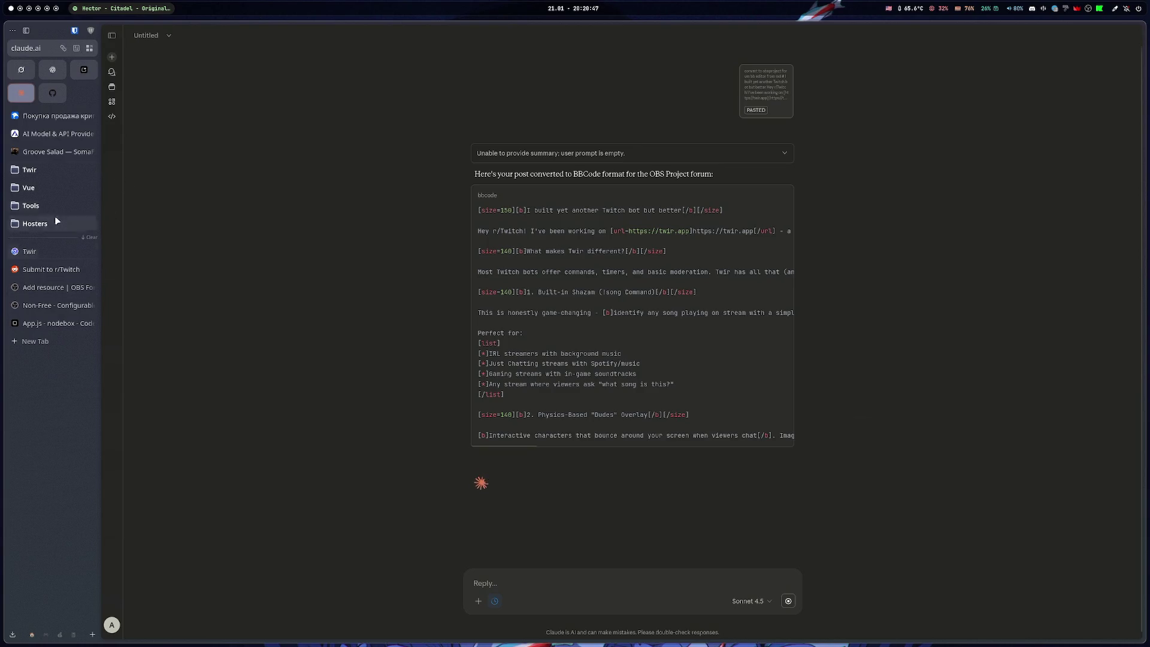
left_click(53, 69)
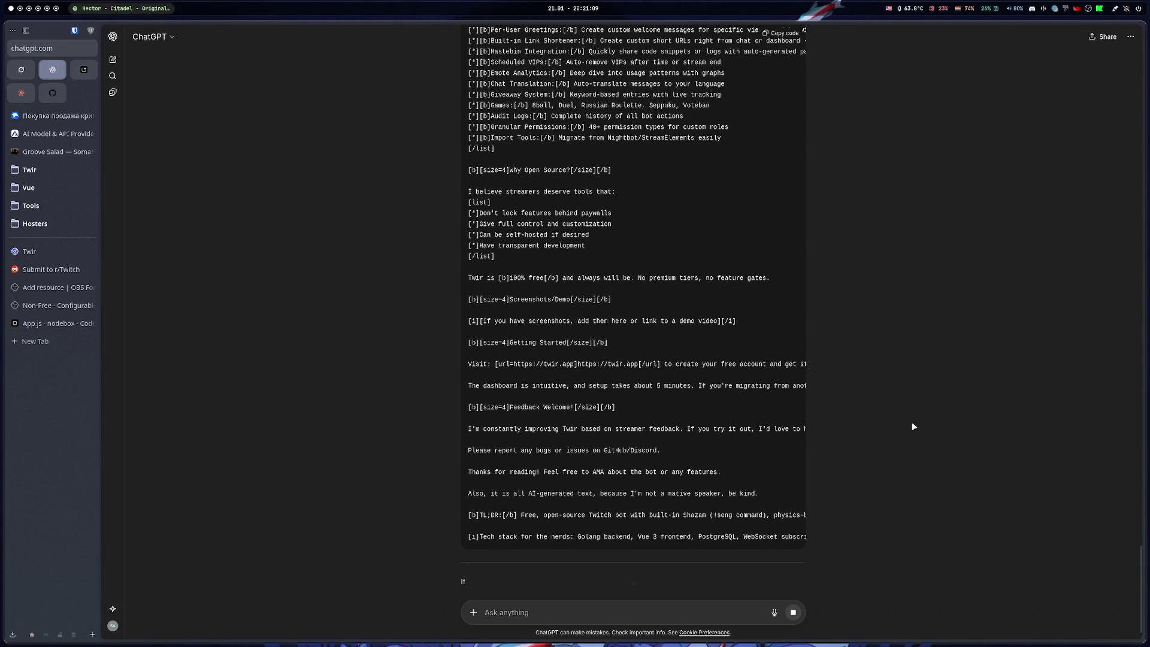
Copy ChatGPT's BBCode reply and paste it into the OBS Forums resource Description editor
scroll(911, 425, "up", 8)
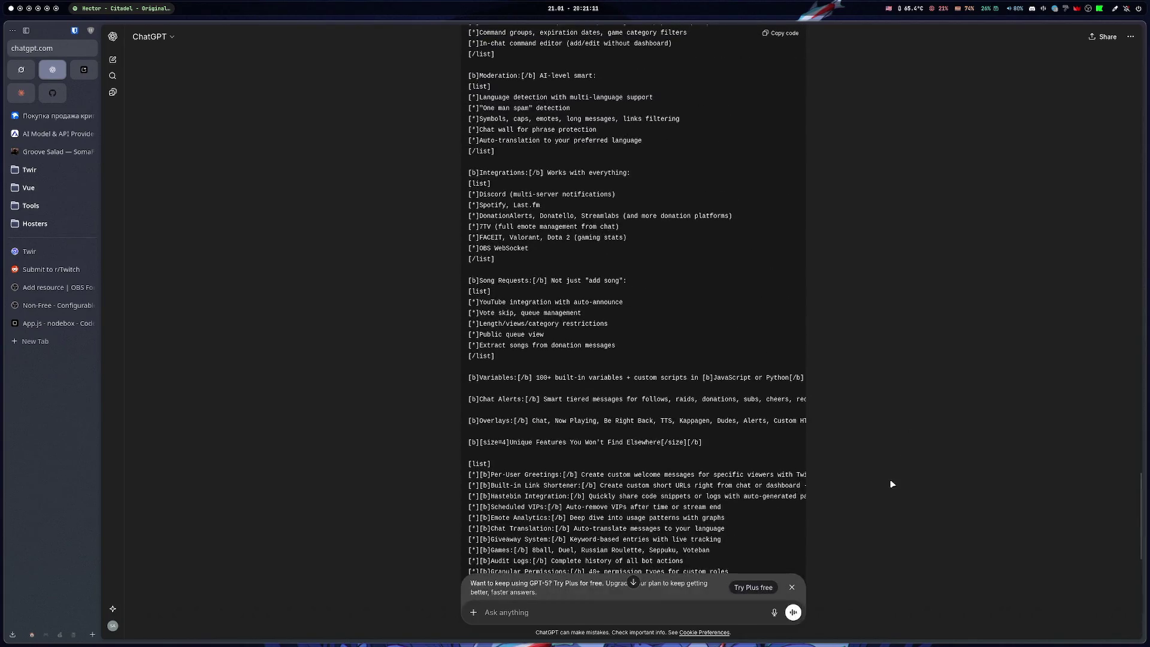
left_click(779, 34)
left_click(51, 287)
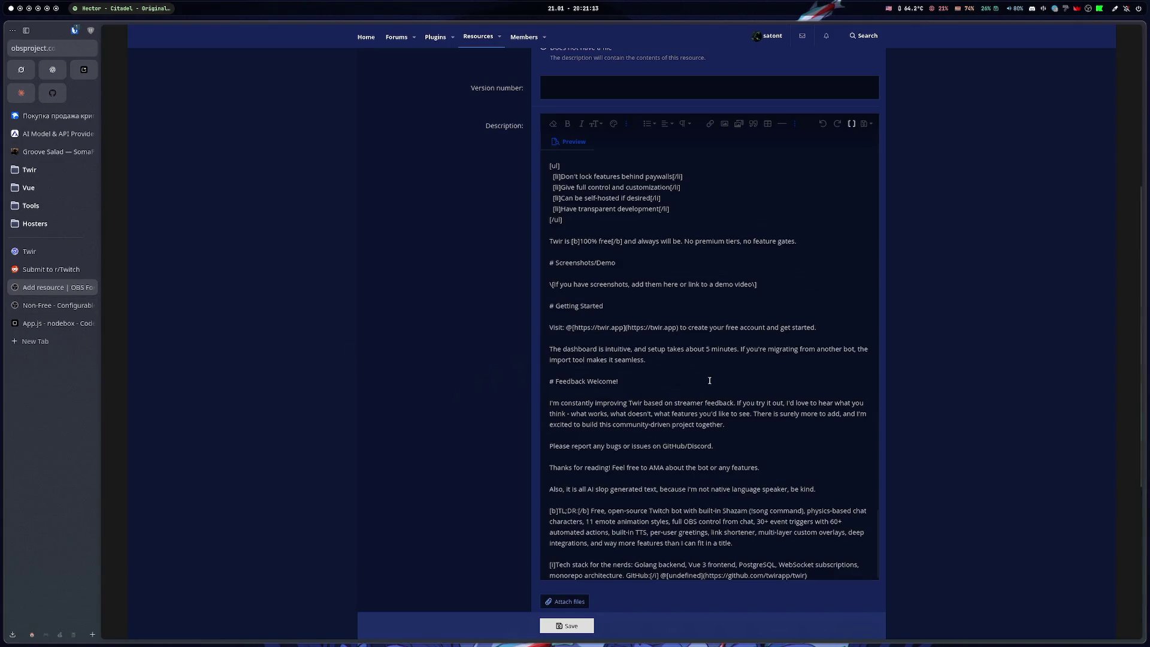
key("ctrl+v")
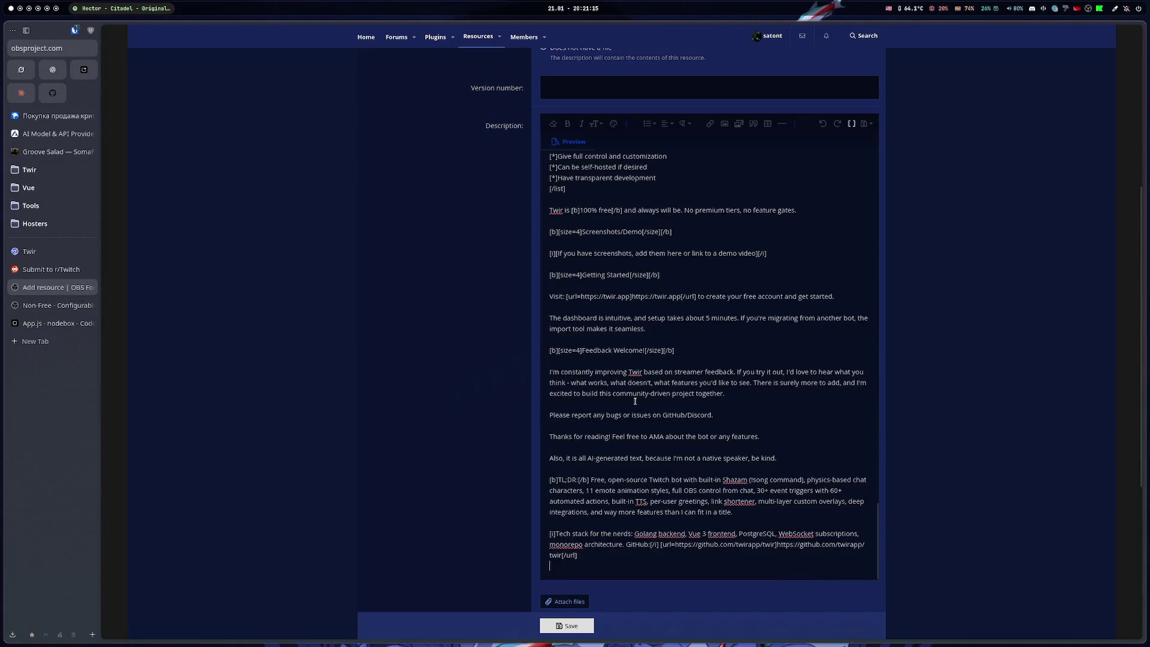
scroll(643, 405, "down", 1)
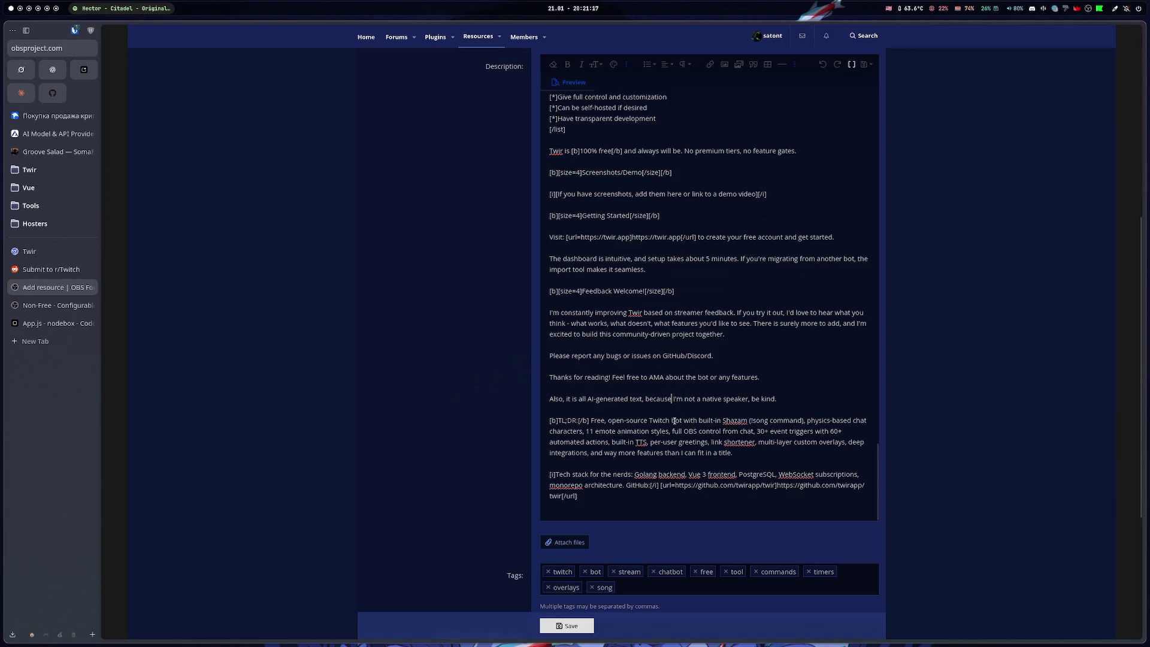
left_click(793, 399)
Search for 'free', then delete the '100% free' sentence and the Screenshots/Demo placeholder lines
key("ctrl+f")
type("free")
key("Return")
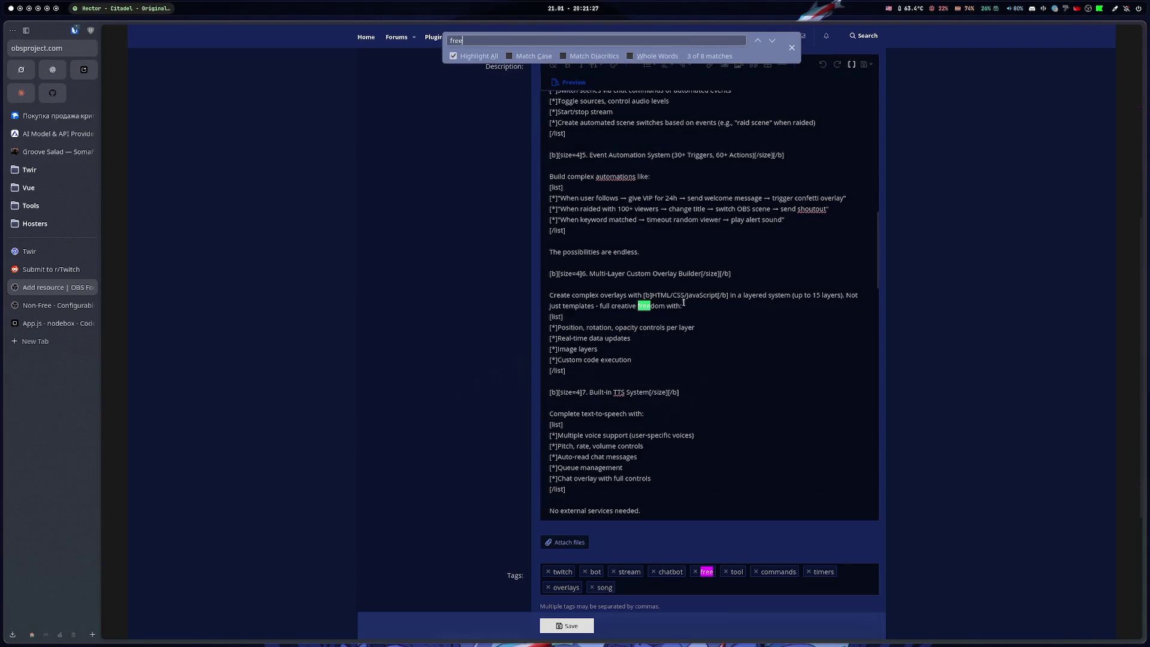
scroll(702, 306, "down", 15)
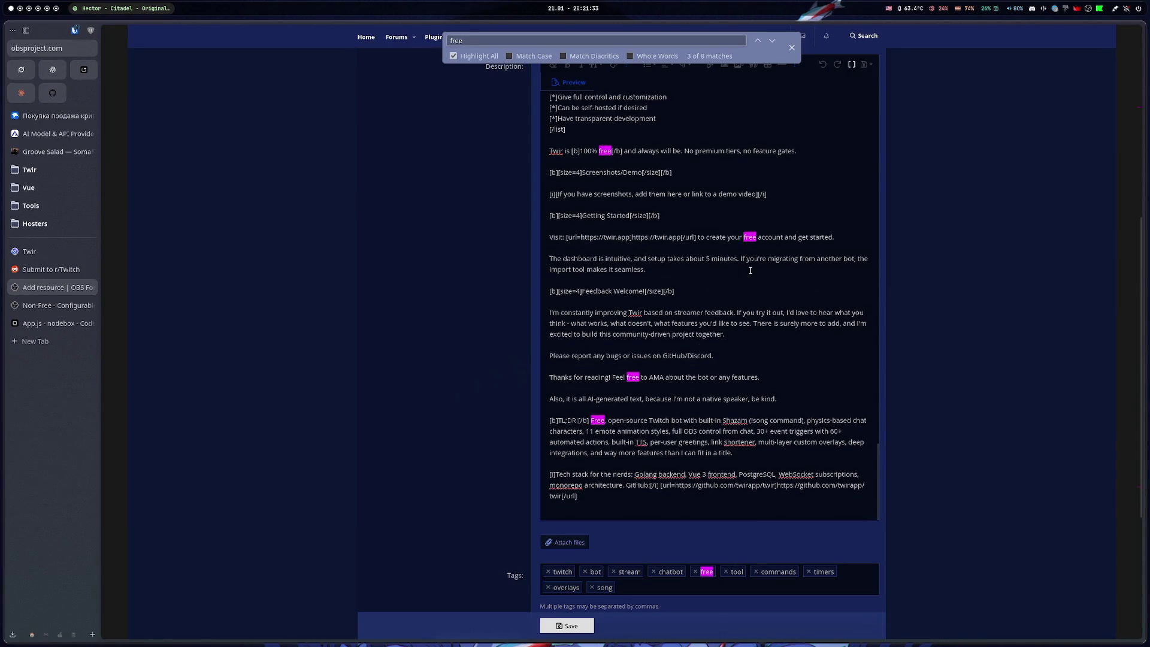
scroll(750, 270, "up", 2)
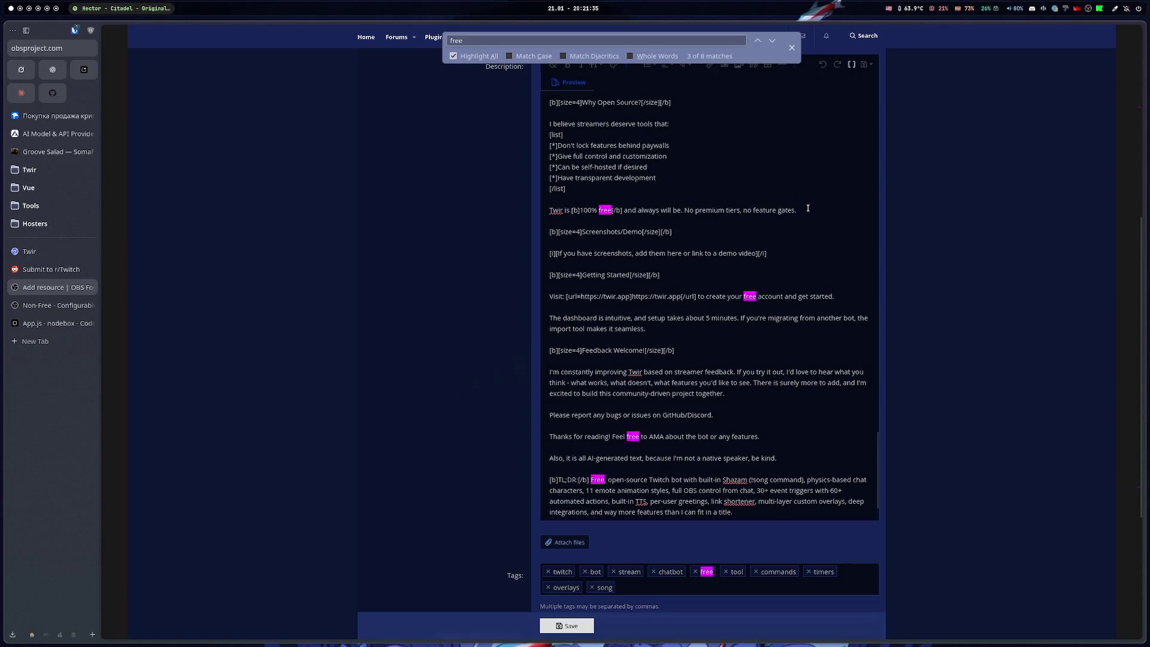
left_click_drag(808, 208, 505, 202)
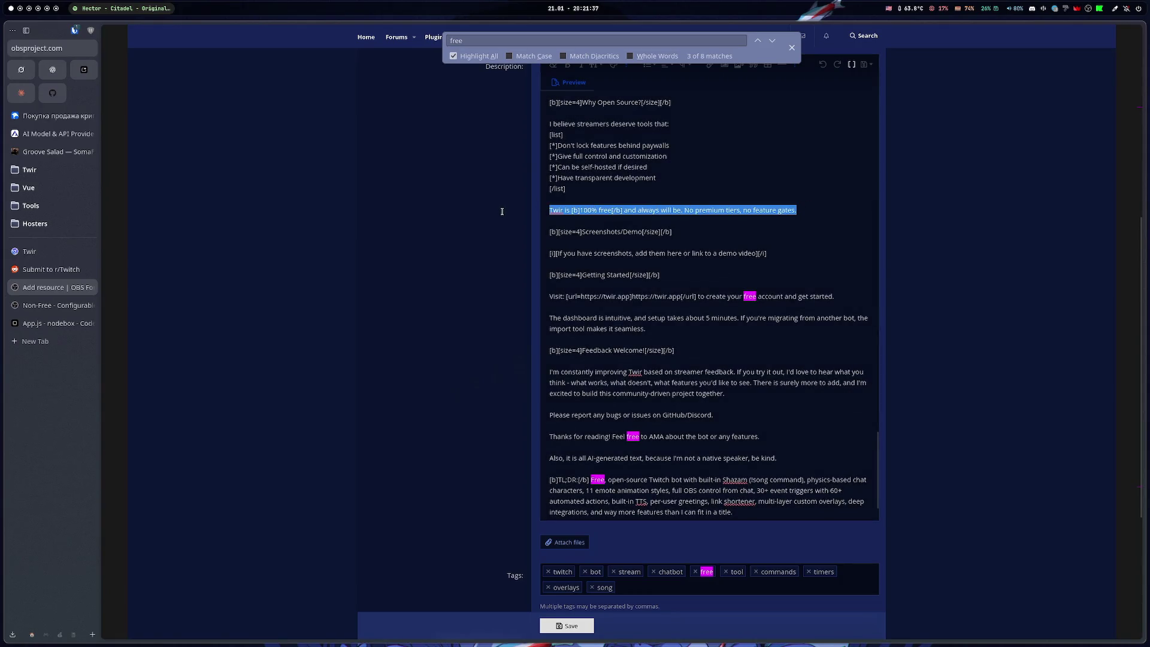
key("BackSpace")
key("BackSpace")
key("BackSpace")
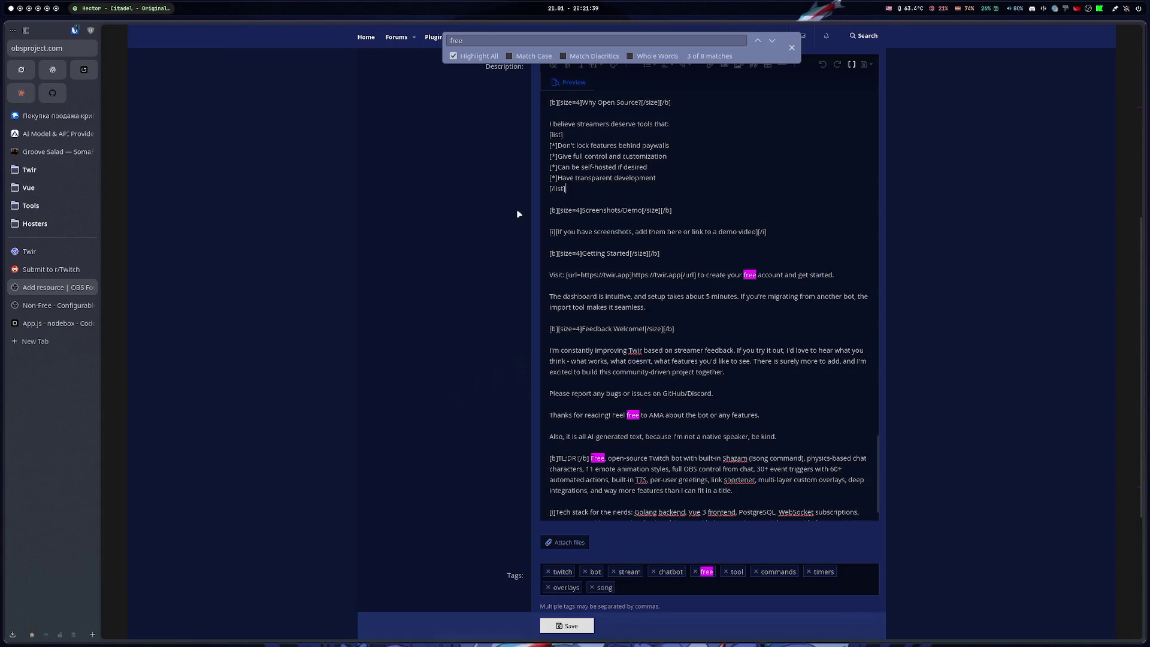
triple_click(666, 229)
key("BackSpace")
key("BackSpace")
key("BackSpace")
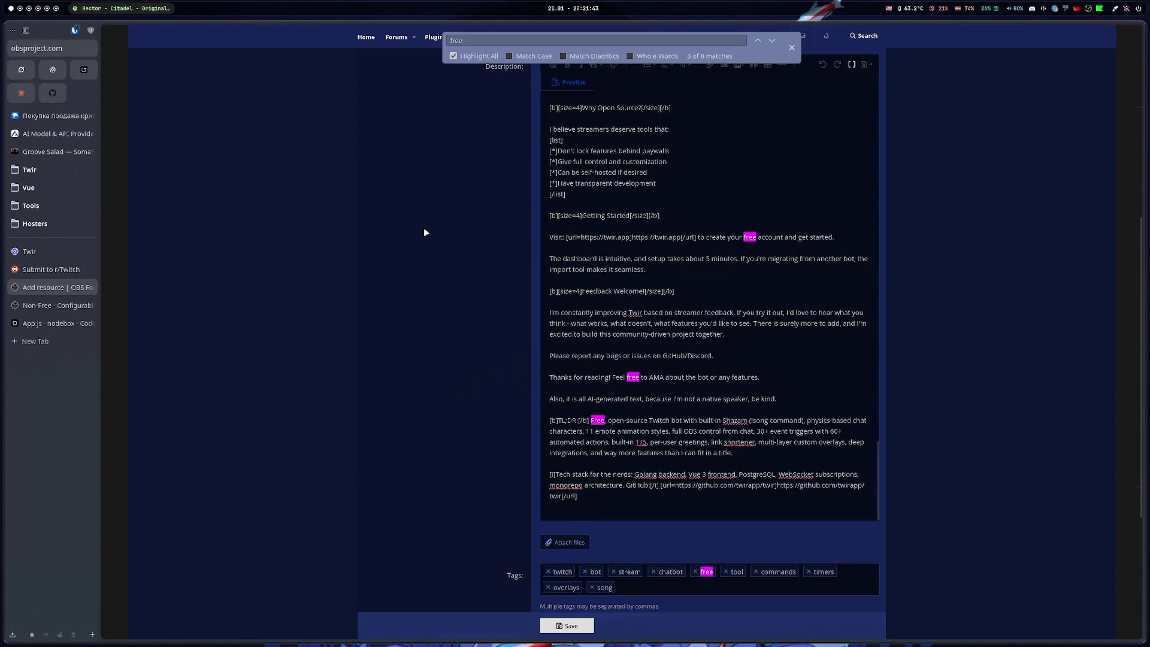
scroll(426, 239, "up", 3)
Show the description's rendered preview and scroll through the Twir write-up
left_click(575, 261)
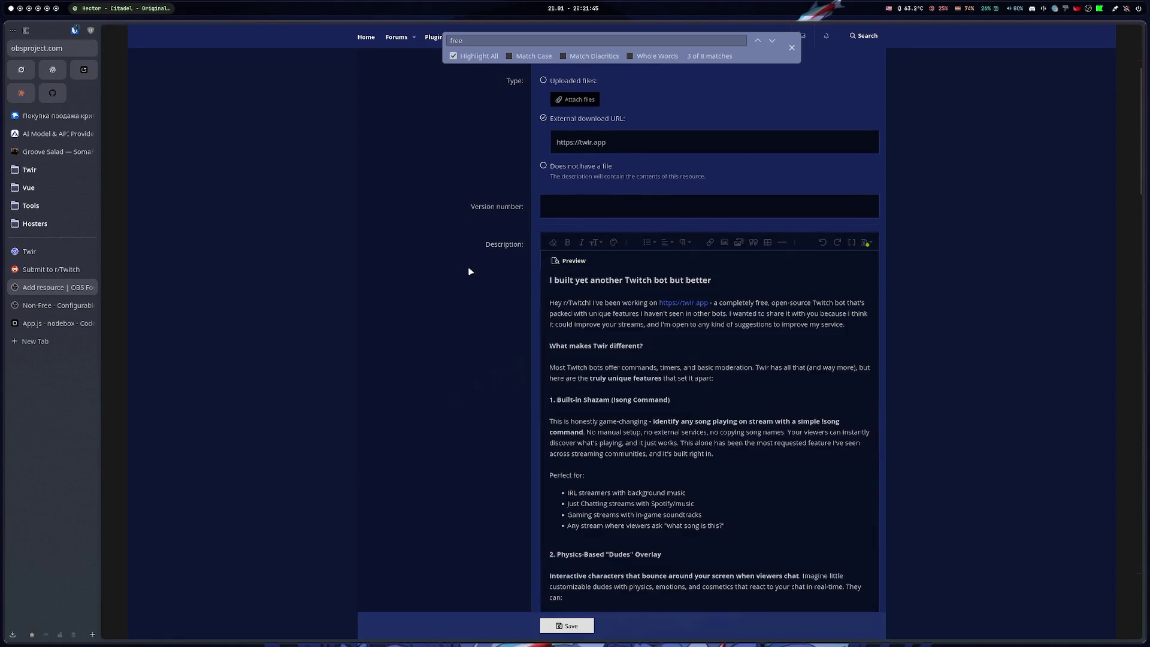
scroll(659, 342, "down", 15)
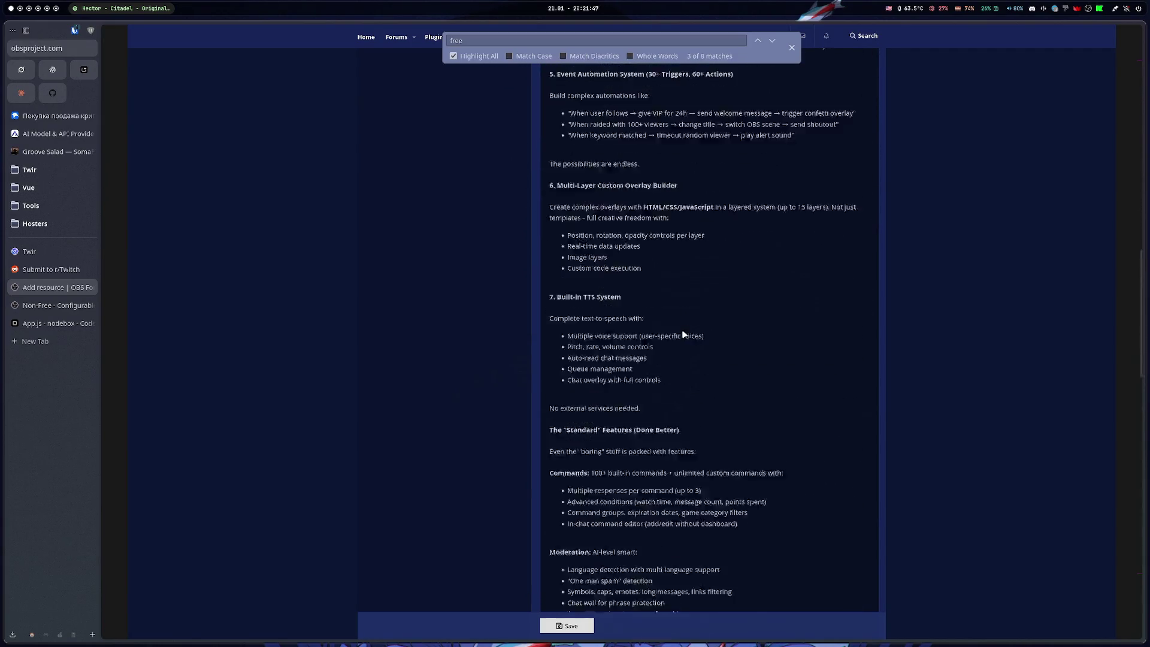
scroll(684, 335, "down", 10)
scroll(684, 334, "up", 3)
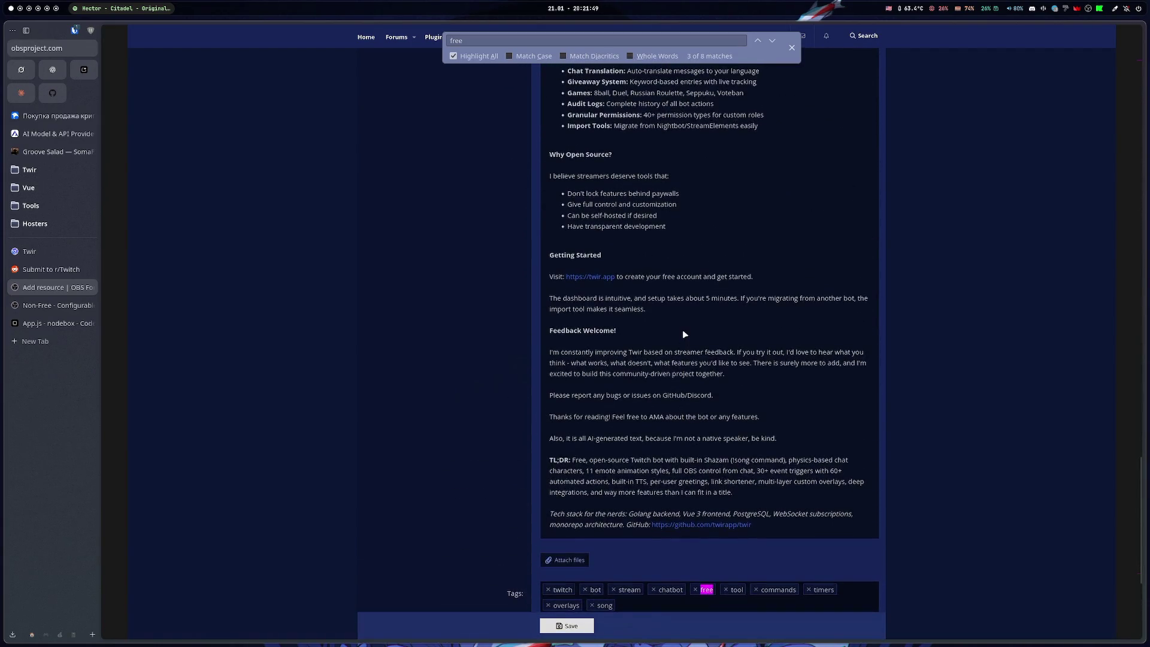
scroll(681, 351, "down", 5)
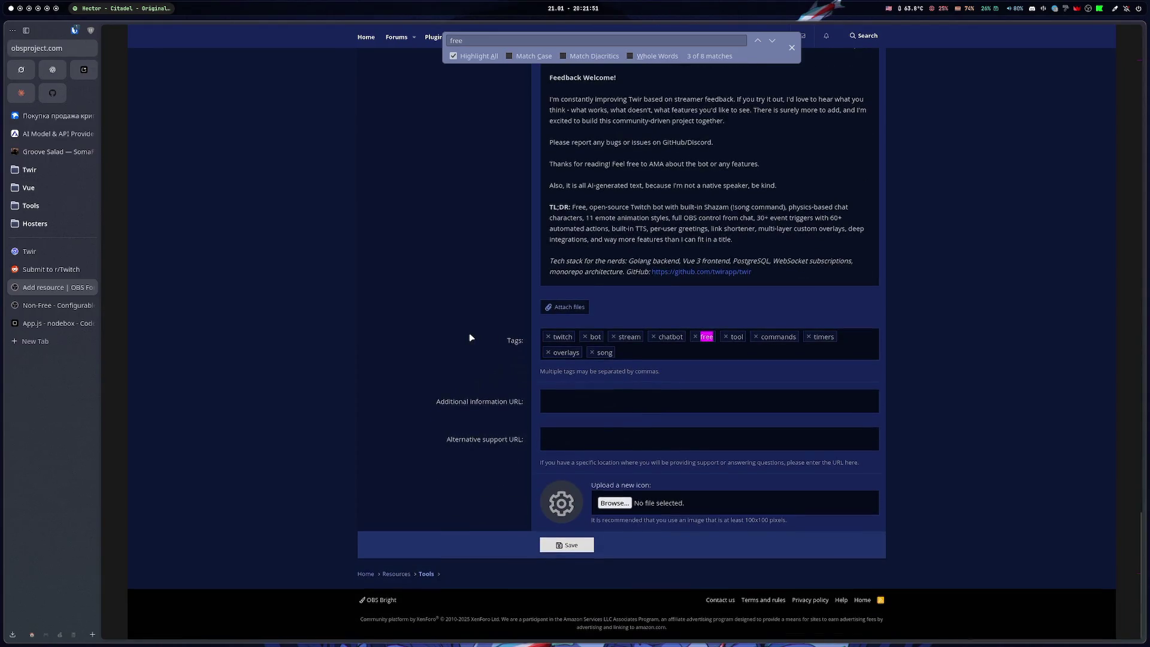
scroll(469, 332, "up", 15)
scroll(480, 369, "up", 10)
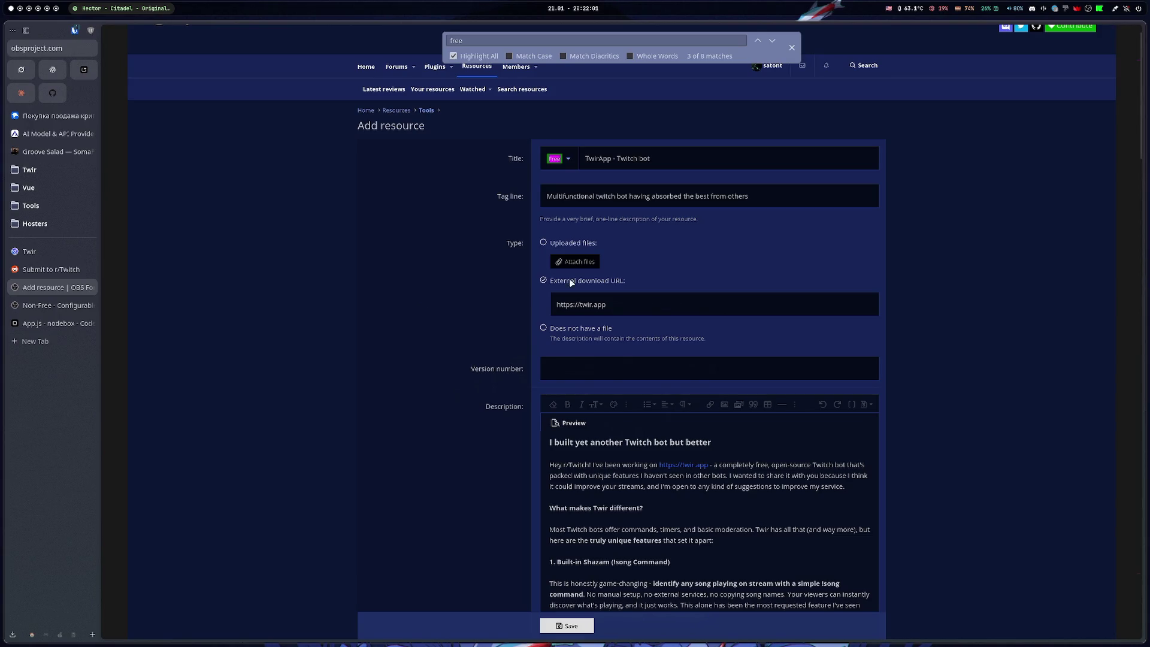
scroll(432, 257, "down", 15)
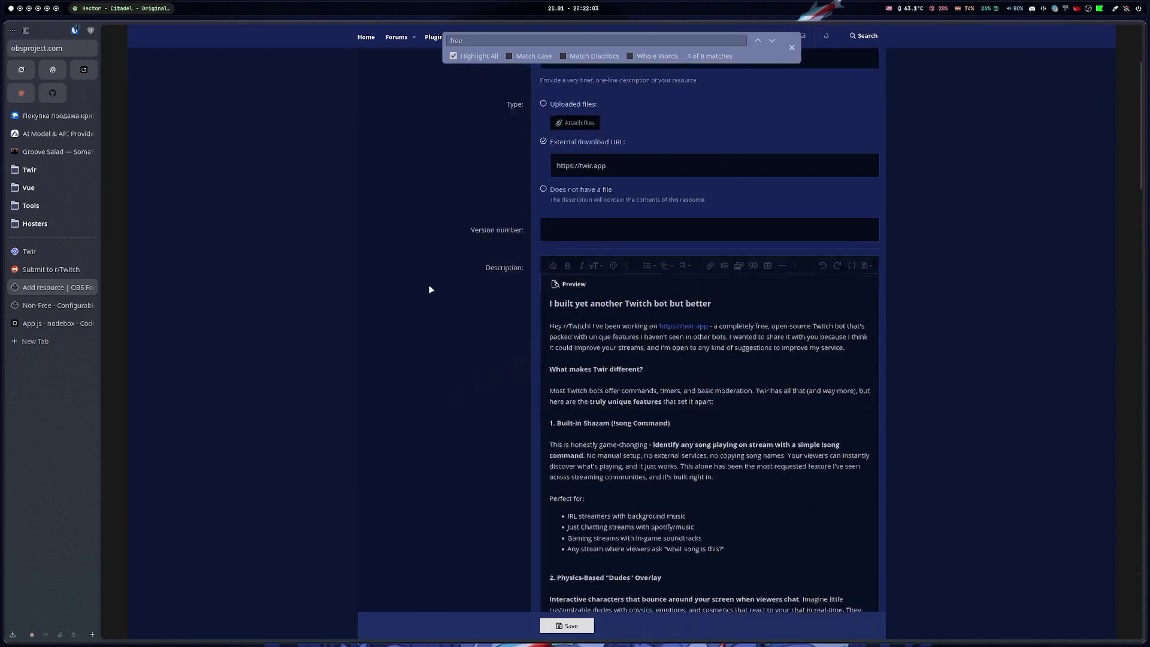
Close the Firefox find bar and keep reviewing the preview down to the tech-stack line
left_click(792, 47)
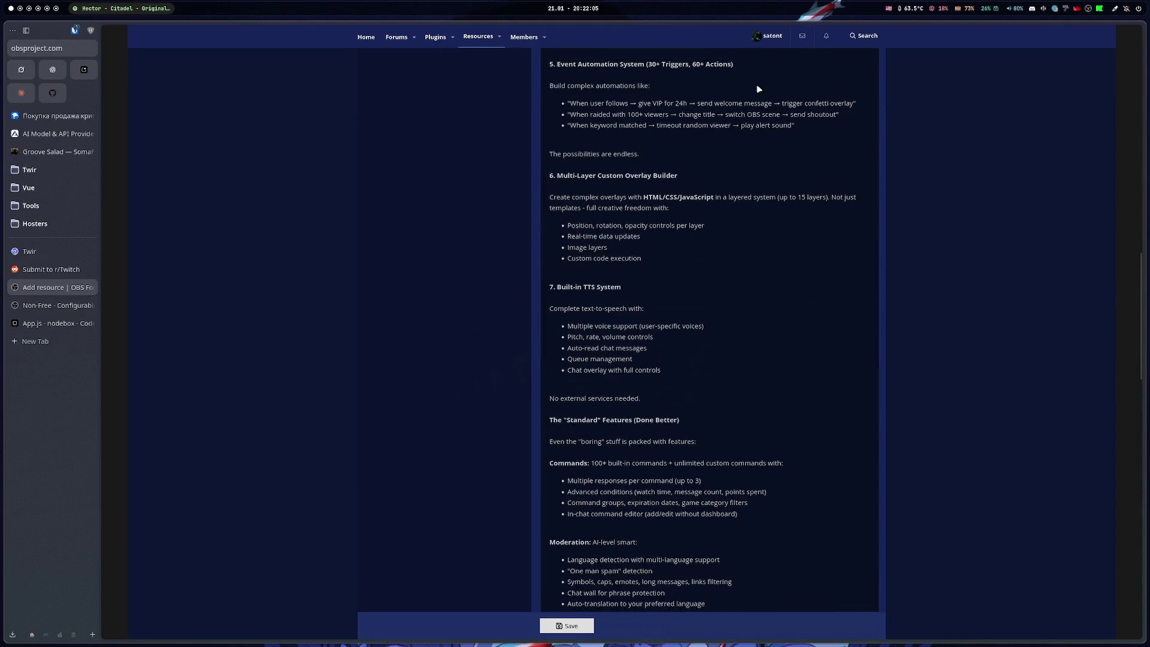
scroll(437, 271, "down", 6)
scroll(440, 269, "down", 14)
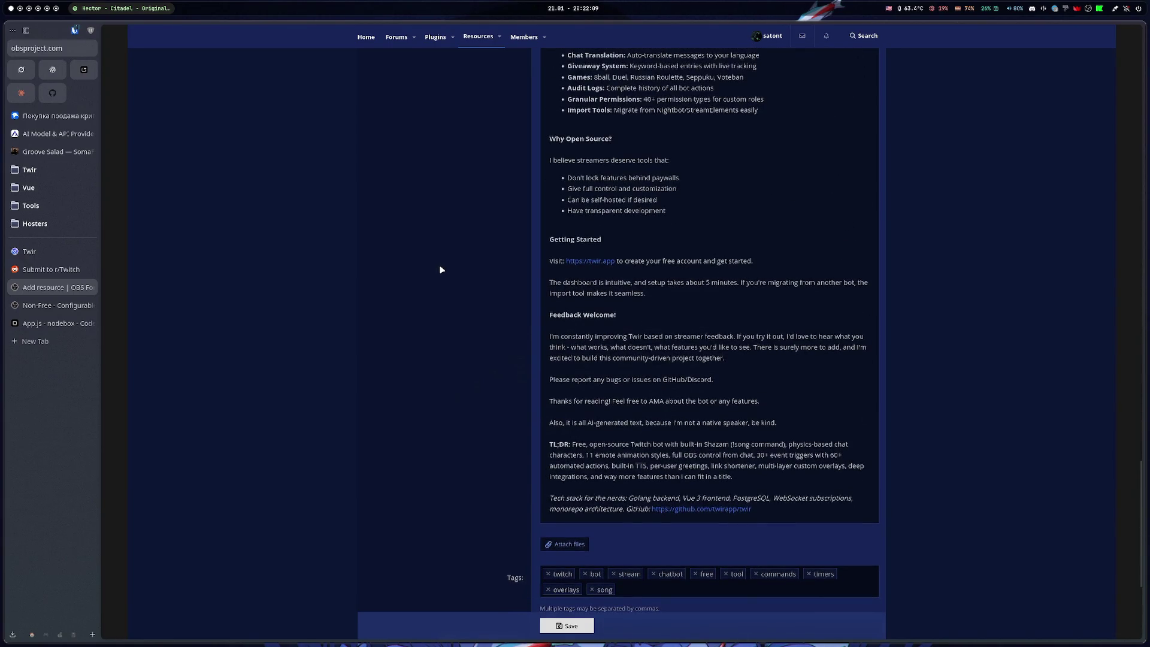
scroll(440, 270, "up", 20)
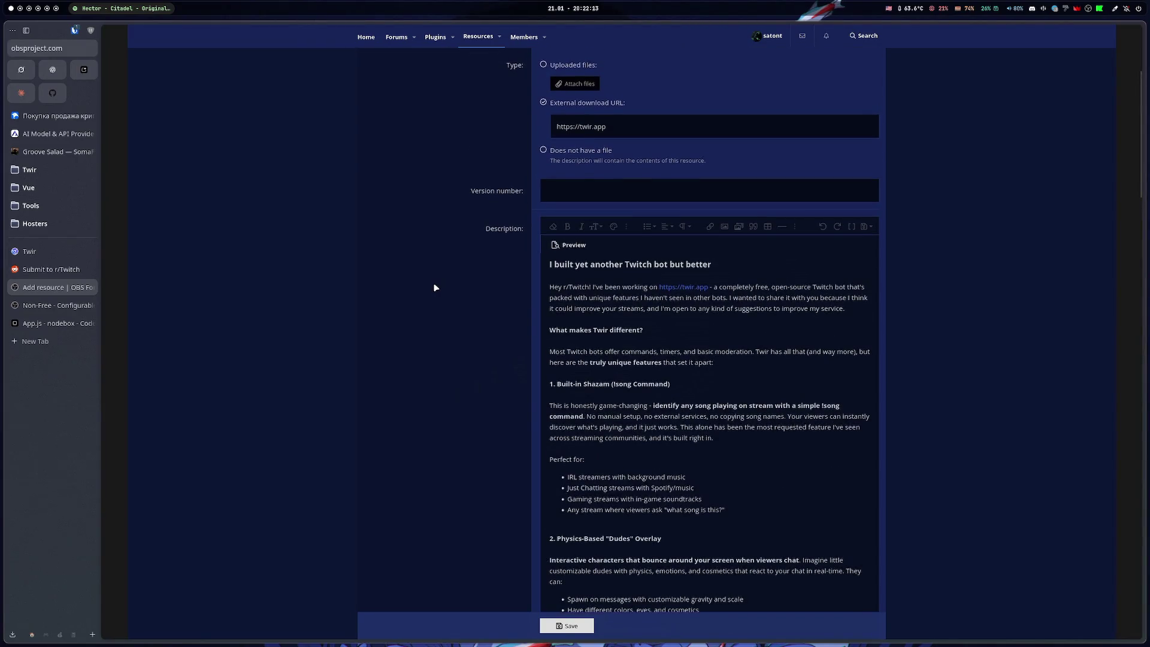
scroll(436, 286, "down", 20)
scroll(439, 281, "up", 10)
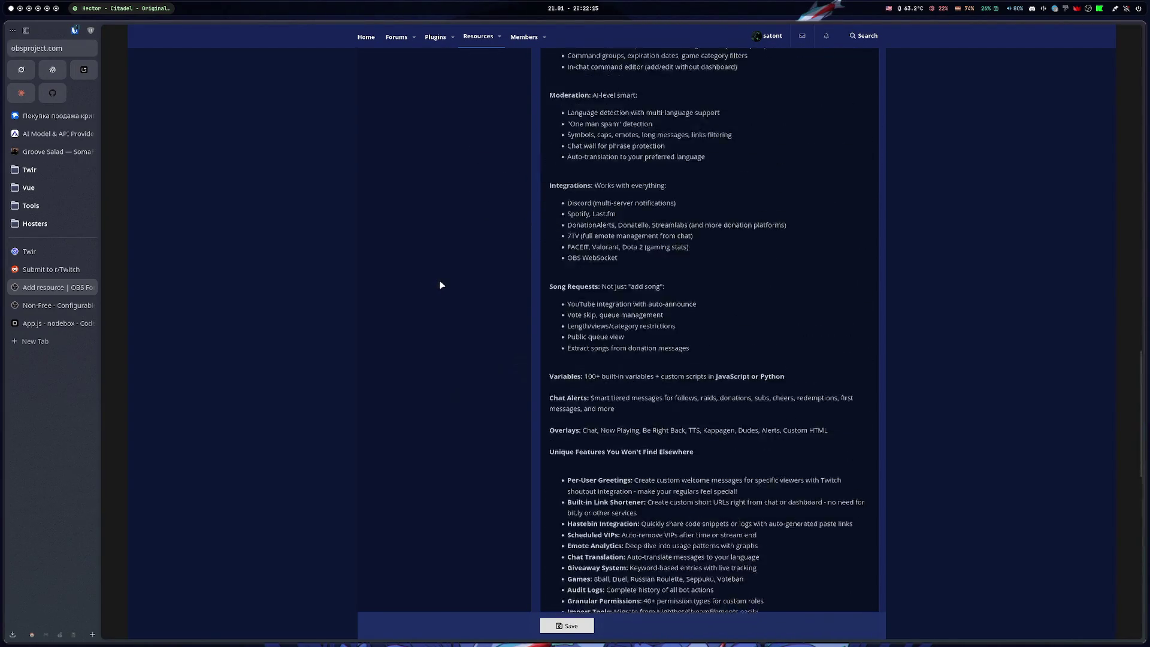
Capture a screenshot of the visible twir.app homepage and copy it
left_click(59, 251)
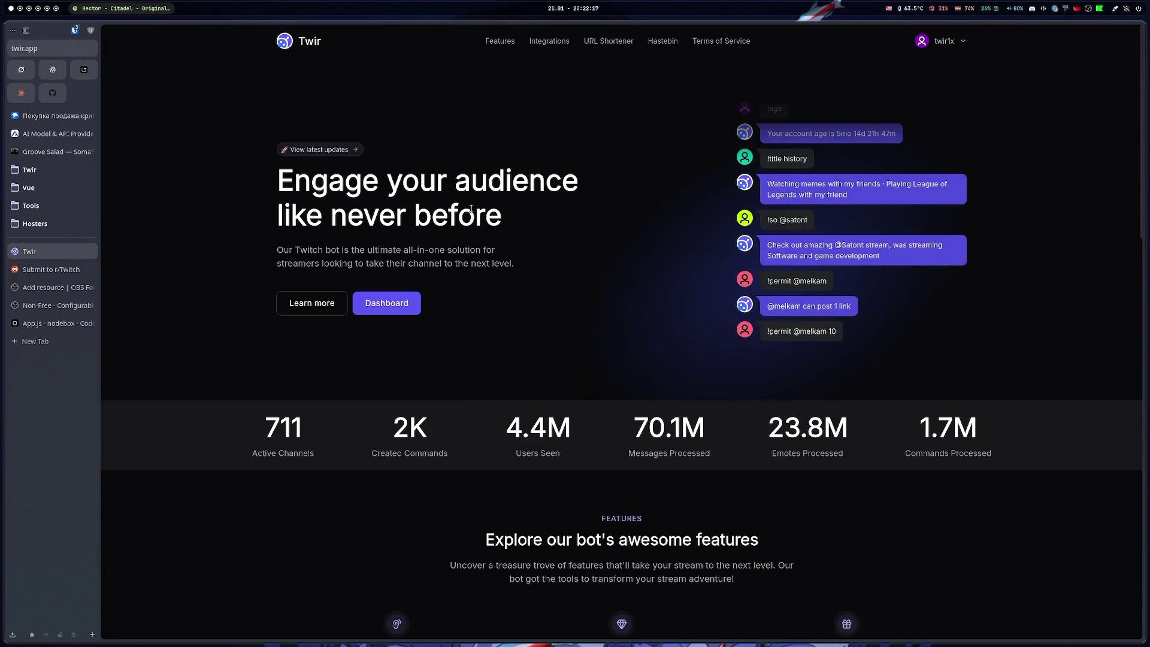
right_click(651, 248)
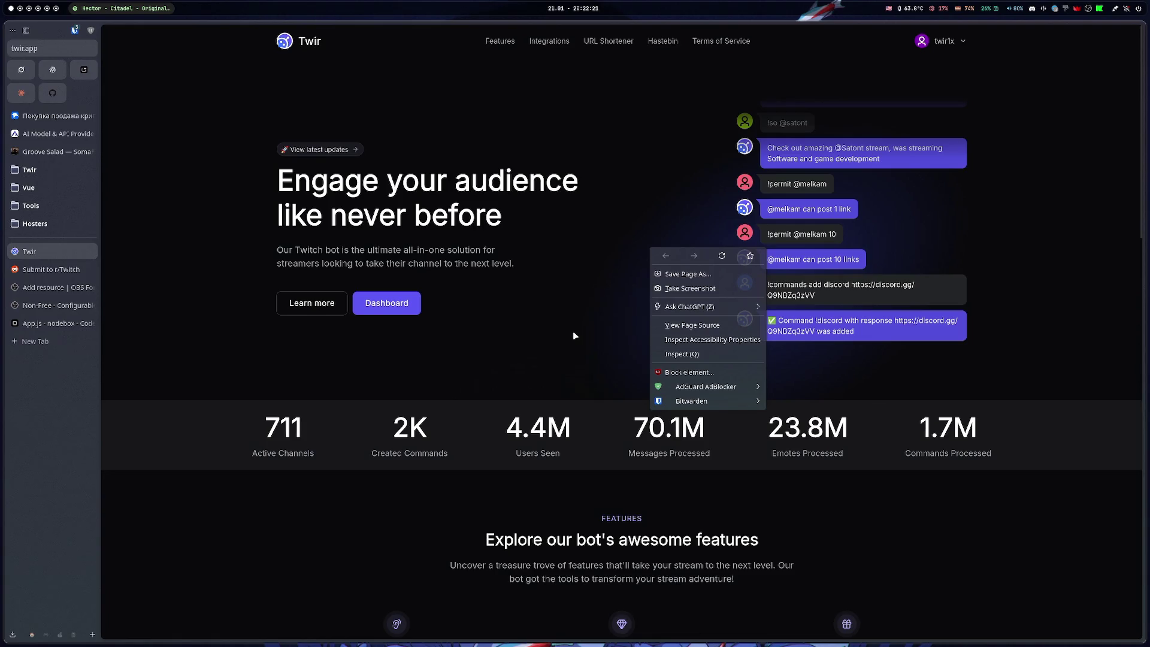
left_click(706, 287)
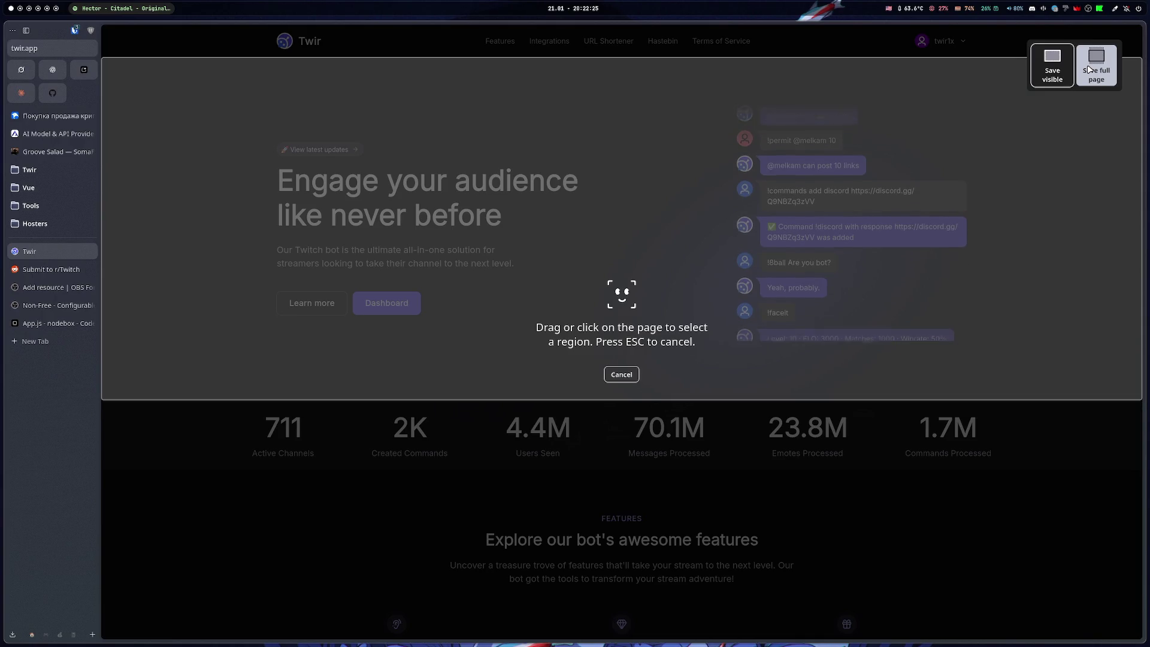
left_click(1054, 71)
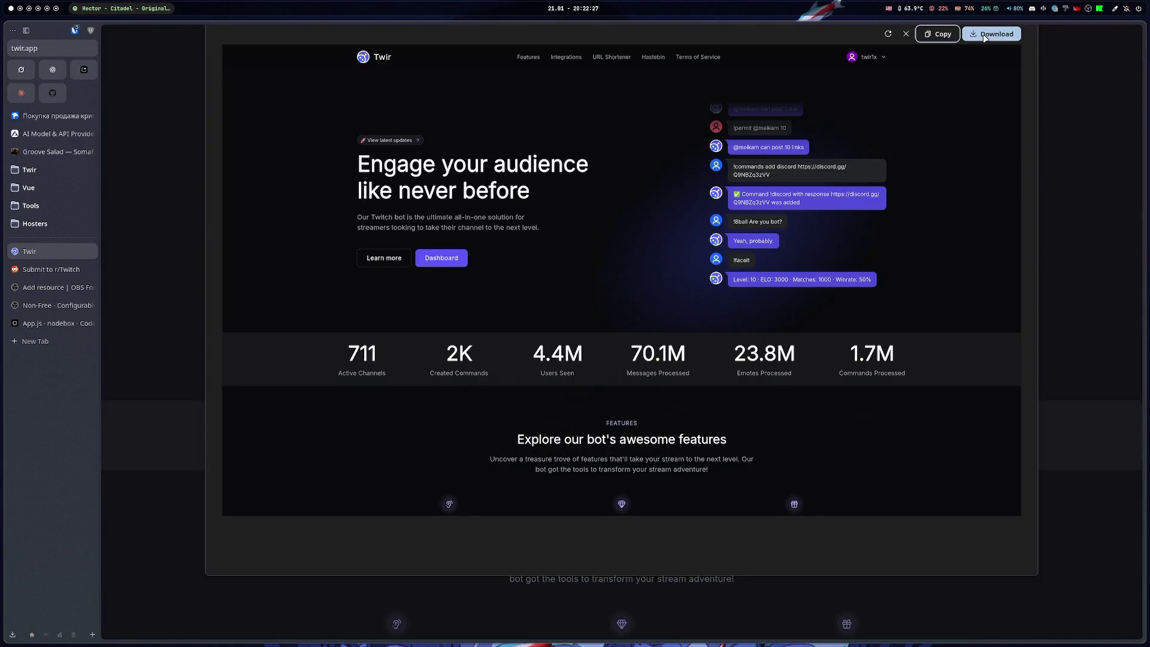
left_click(938, 34)
Return to the Add resource form and scroll to the Description editor
left_click(47, 288)
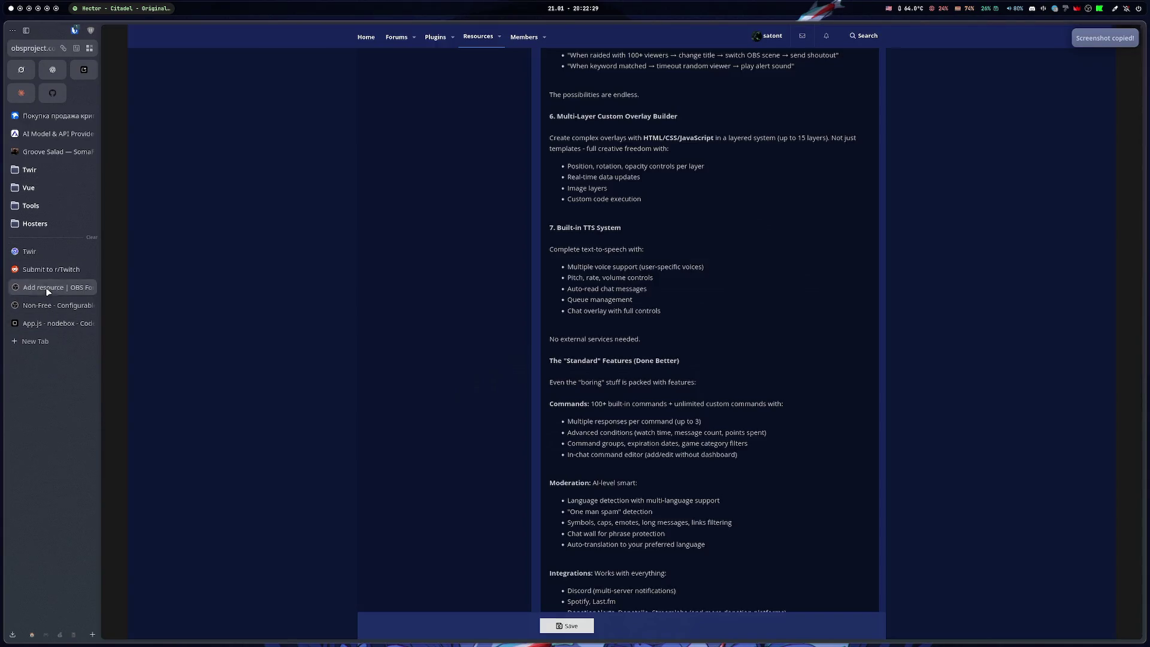
left_click(42, 306)
left_click(38, 289)
scroll(650, 341, "up", 10)
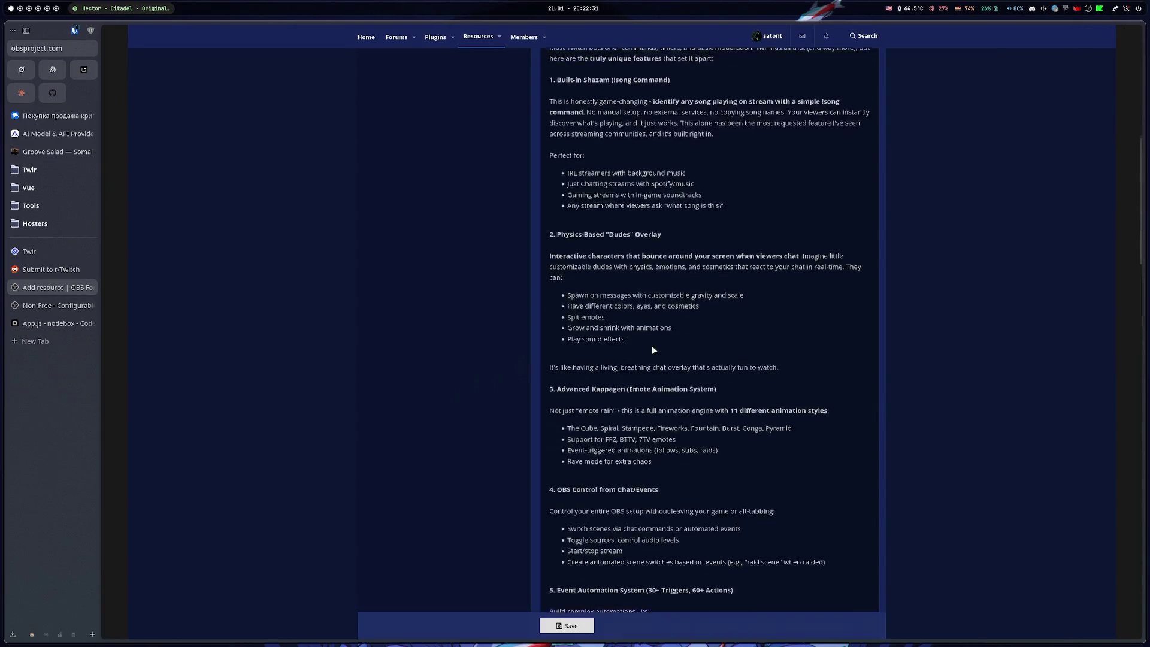
scroll(654, 350, "up", 10)
scroll(549, 416, "down", 2)
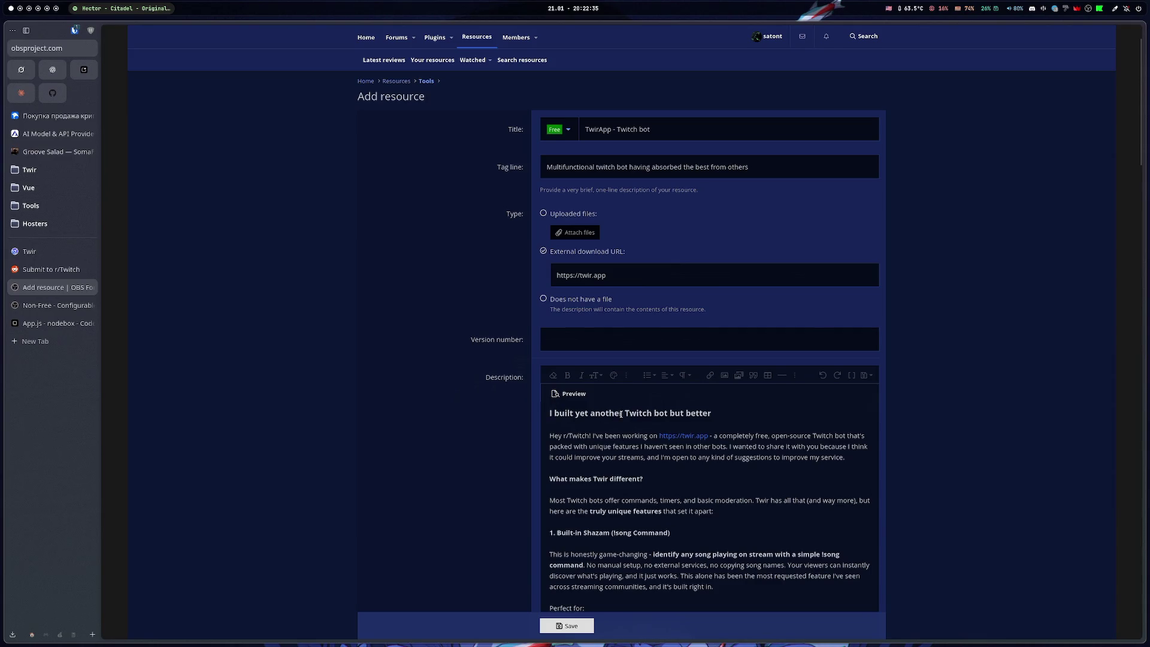
Toggle the description to raw BBCode source and back to the rendered view with the screenshot on top
left_click(571, 397)
scroll(707, 431, "down", 5)
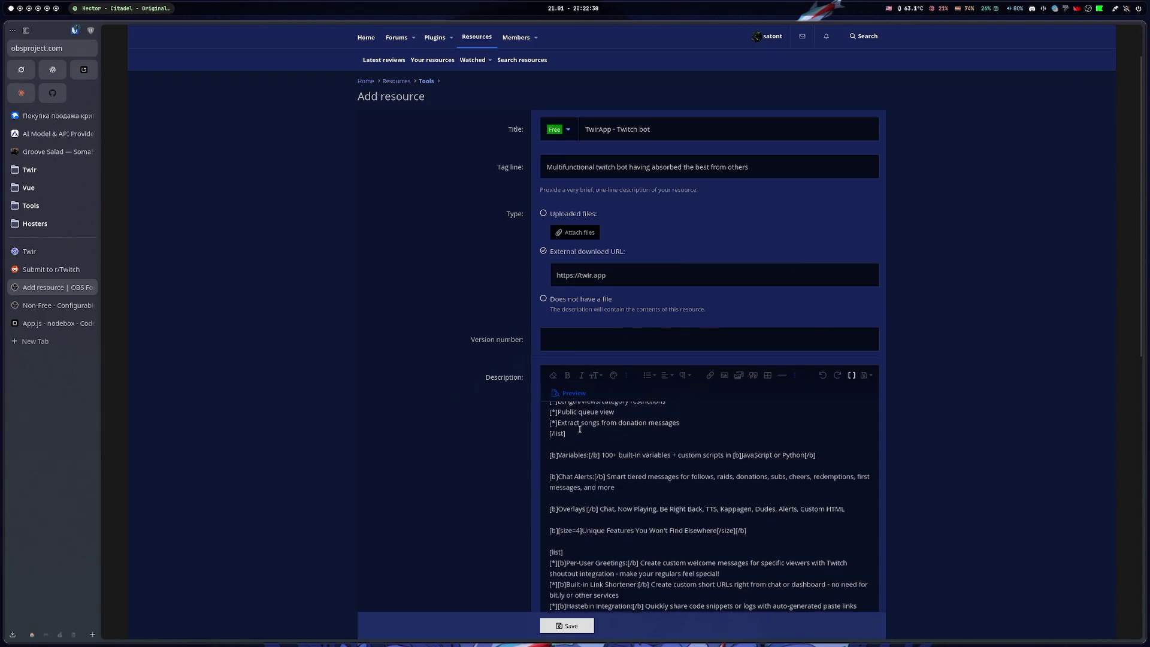
left_click(851, 375)
scroll(644, 455, "up", 3)
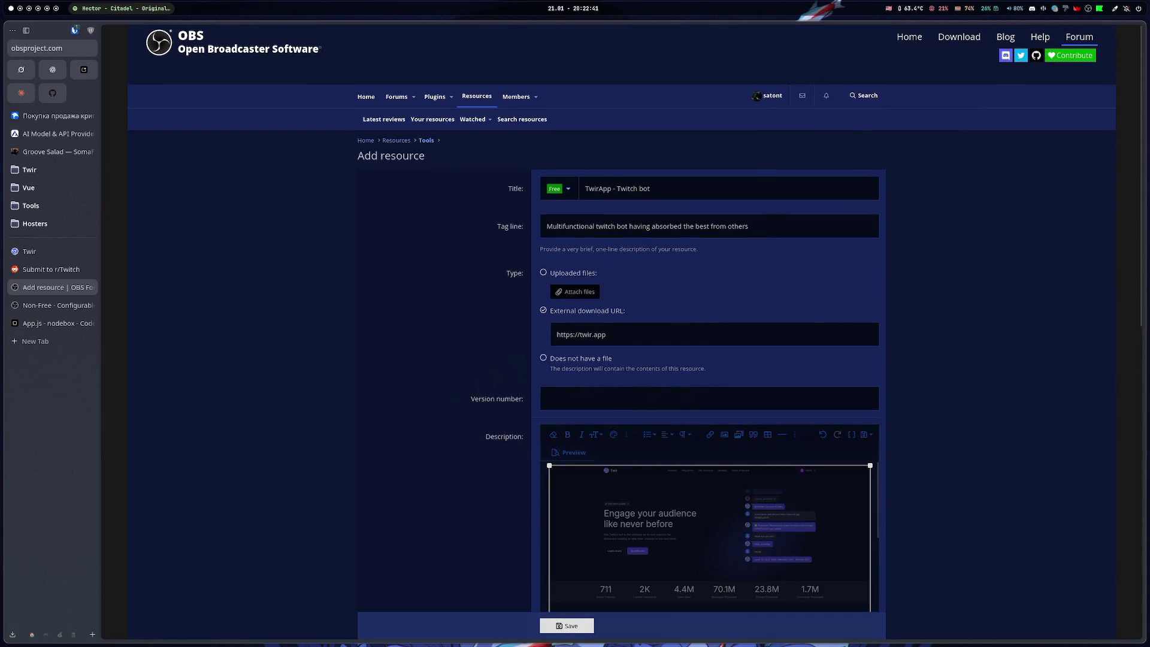
scroll(500, 458, "down", 3)
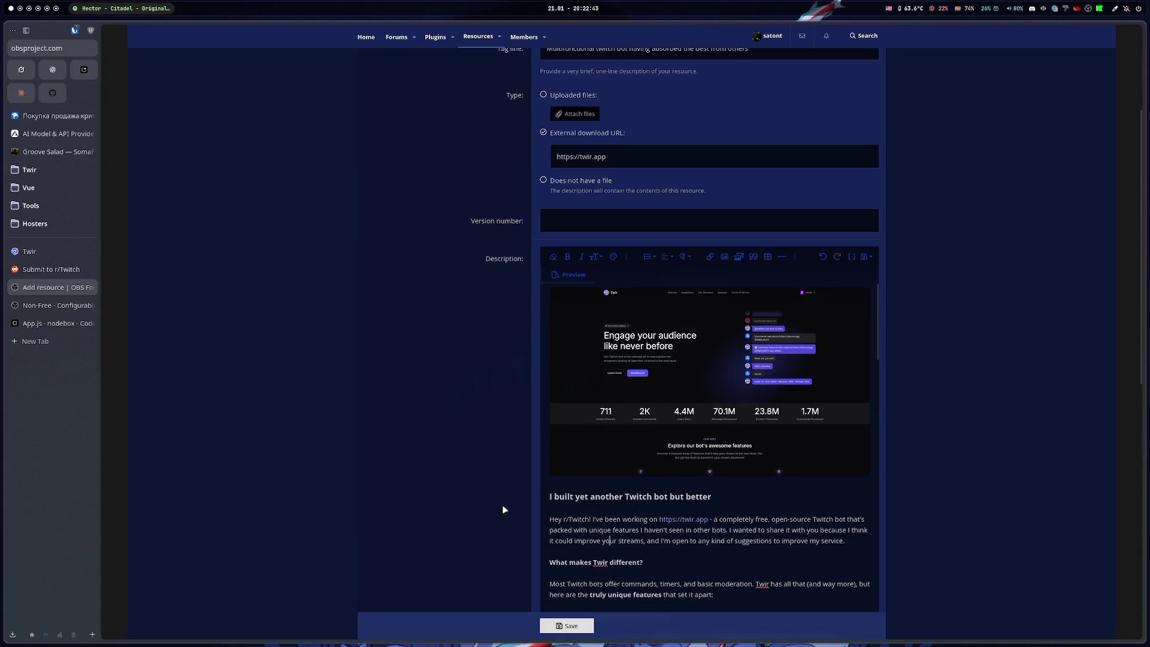
scroll(503, 510, "down", 3)
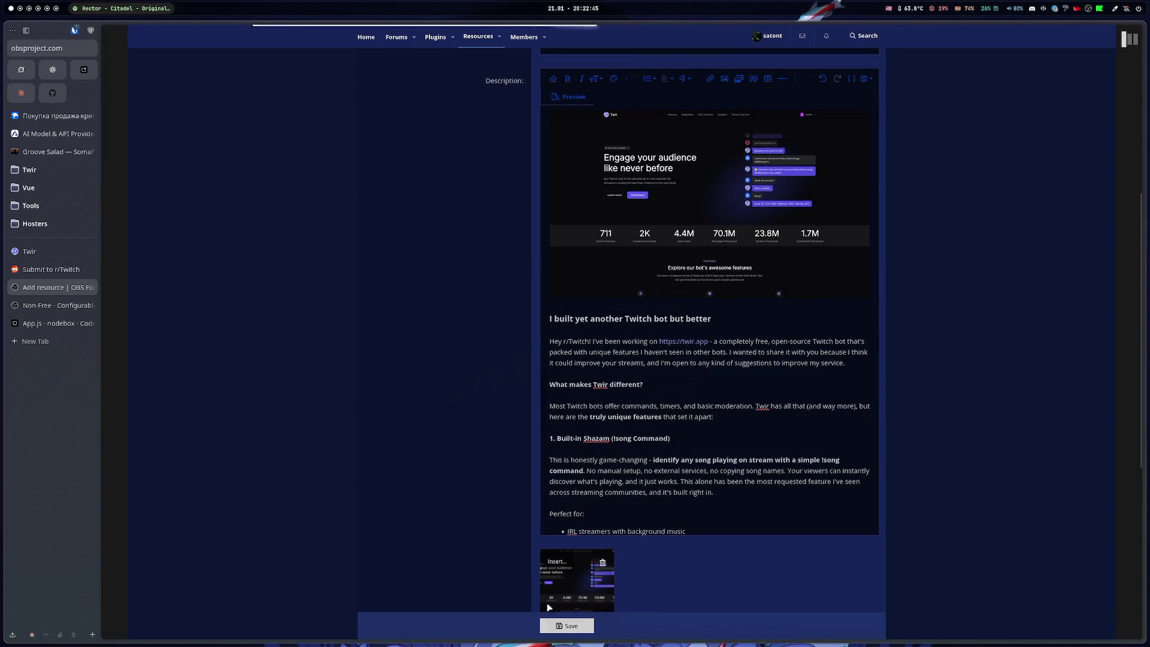
Copy the published TwirApp resource page's URL and open its '...' More options menu
scroll(270, 385, "down", 3)
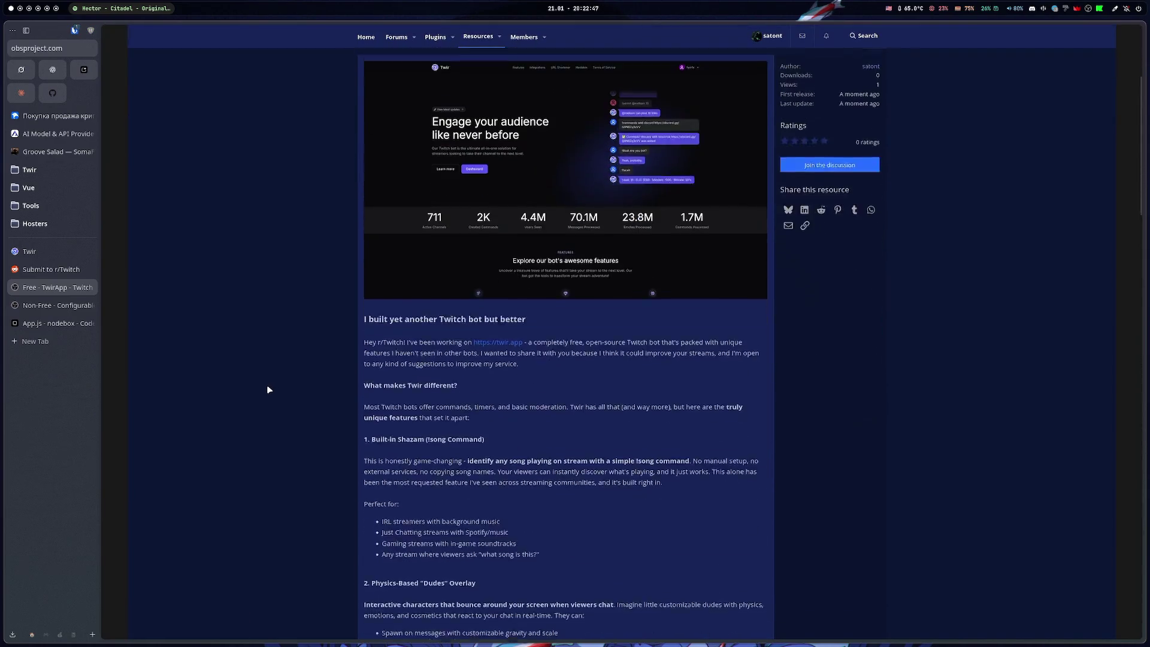
scroll(267, 388, "down", 20)
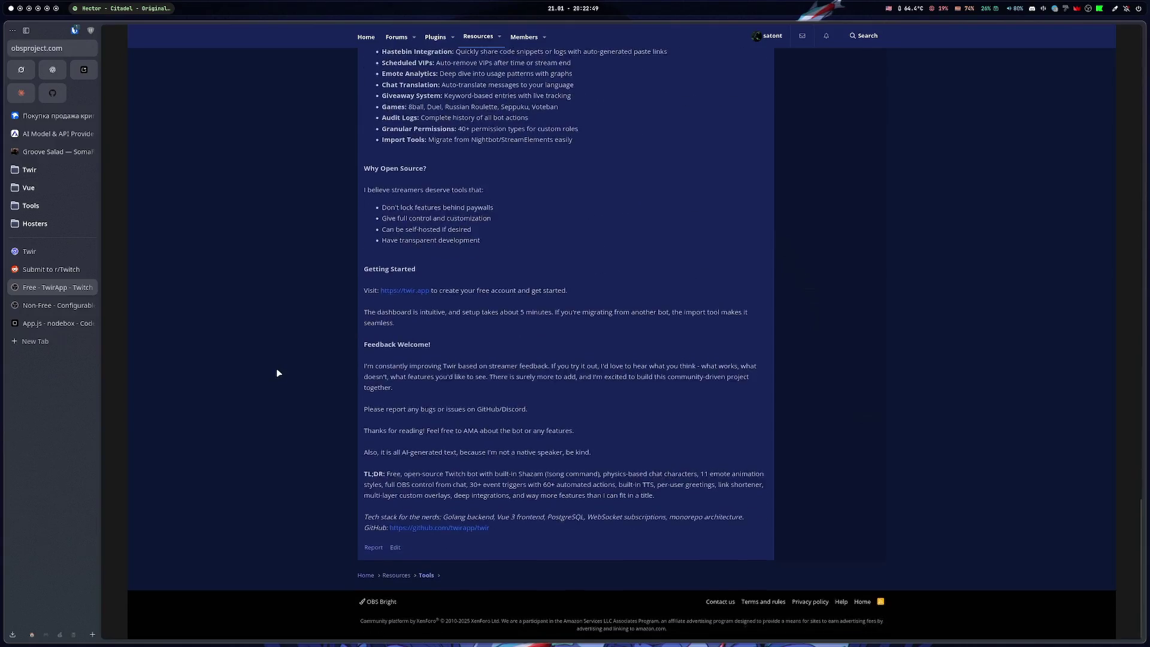
scroll(830, 454, "up", 20)
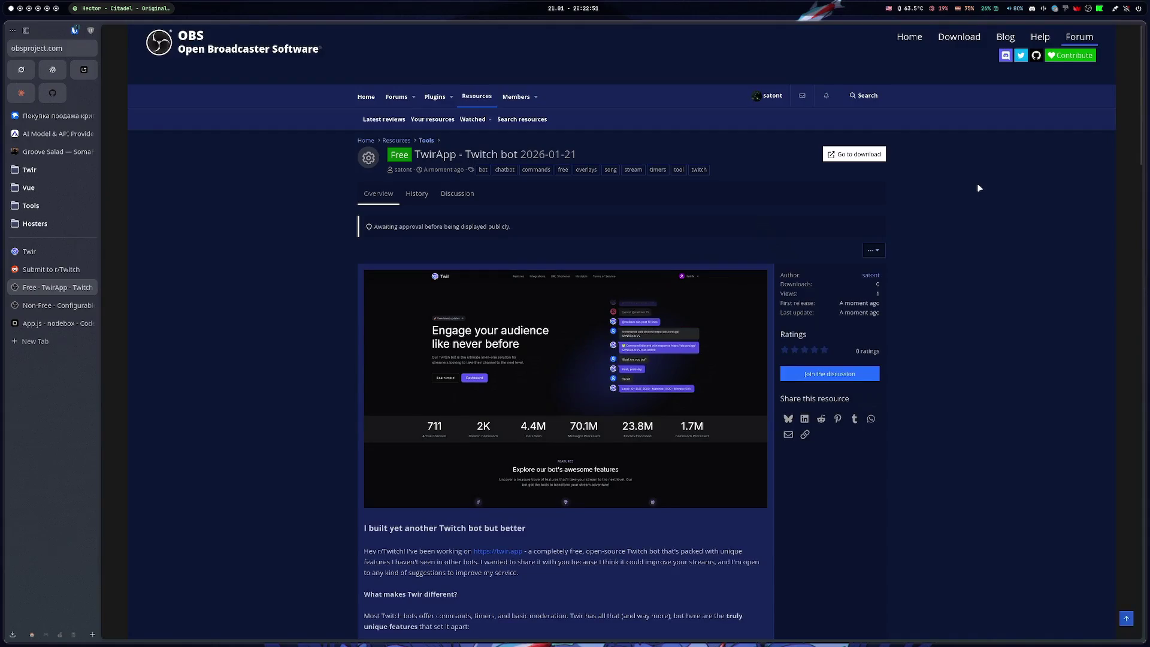
key("ctrl+shift+c")
scroll(958, 311, "down", 20)
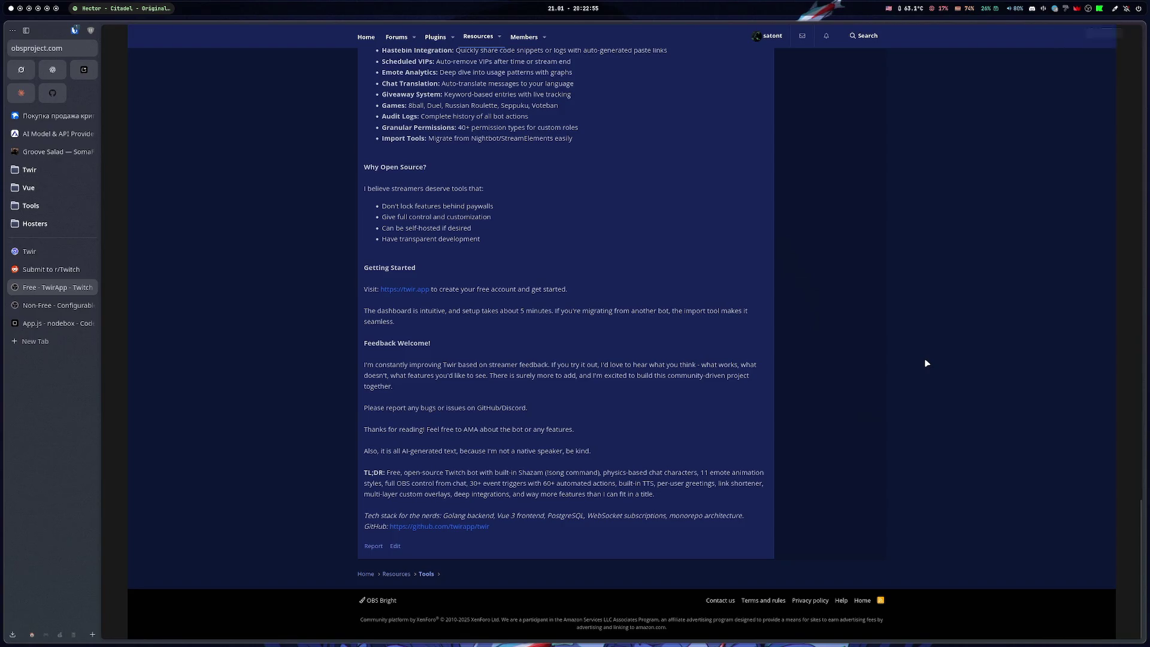
scroll(927, 363, "up", 20)
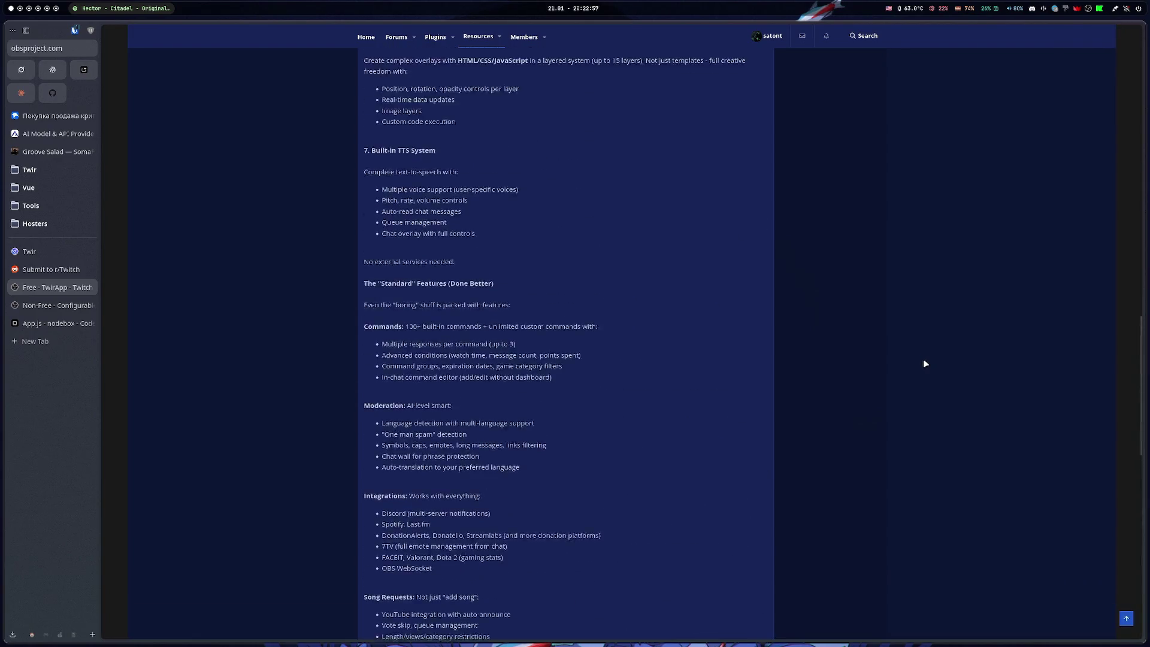
scroll(925, 364, "up", 8)
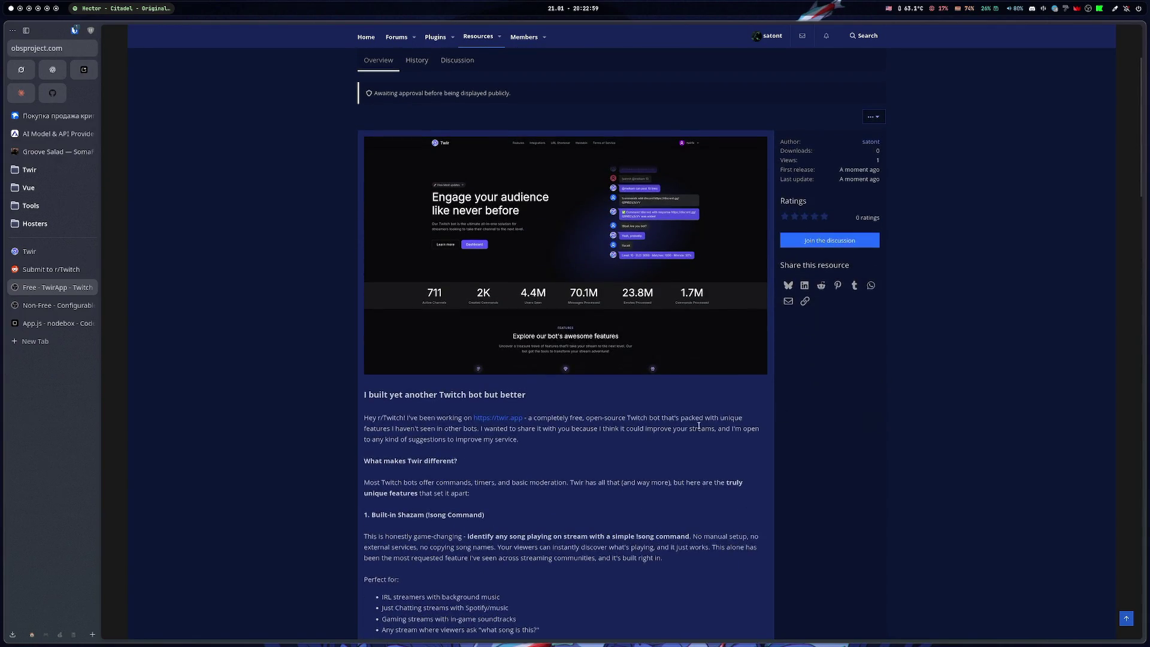
left_click(872, 249)
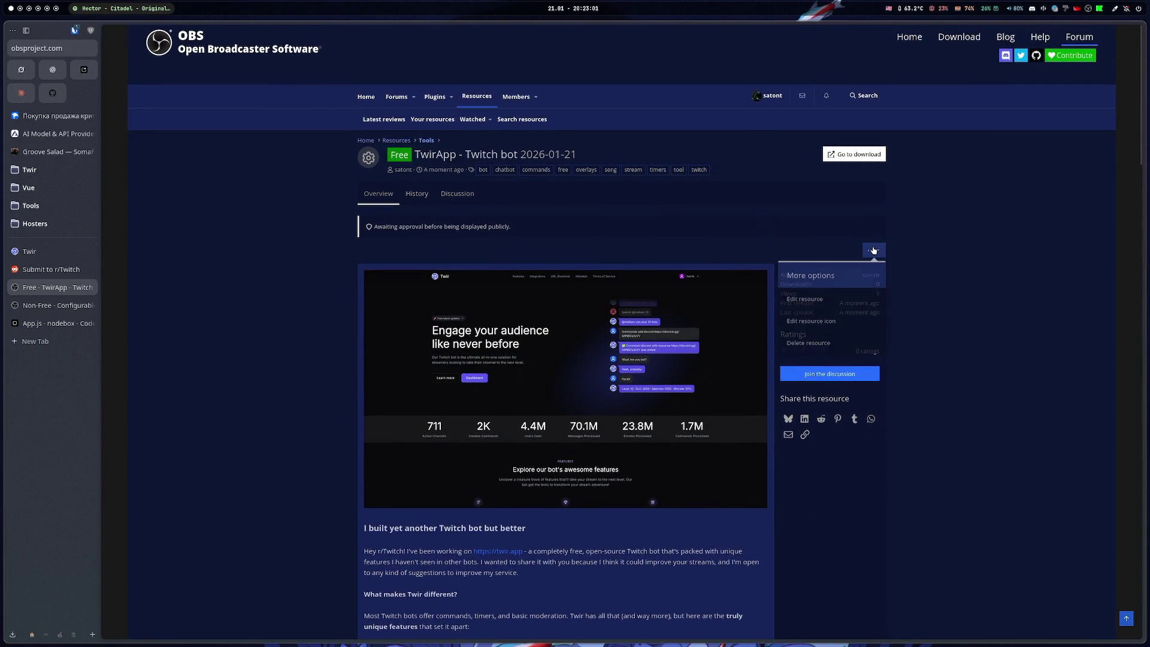
Replace 'r/Twitch' in the greeting with 'obsproject streamers folks!', save, pin the tab, and open r/Twitch
left_click(829, 295)
scroll(646, 483, "down", 2)
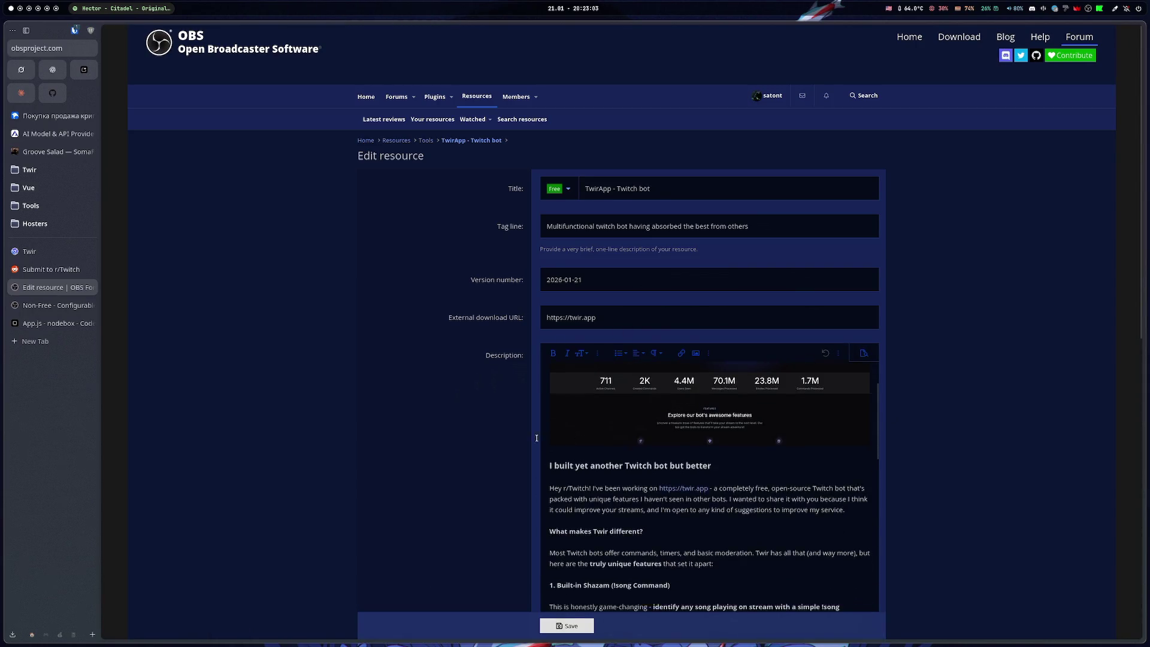
left_click_drag(563, 479, 588, 479)
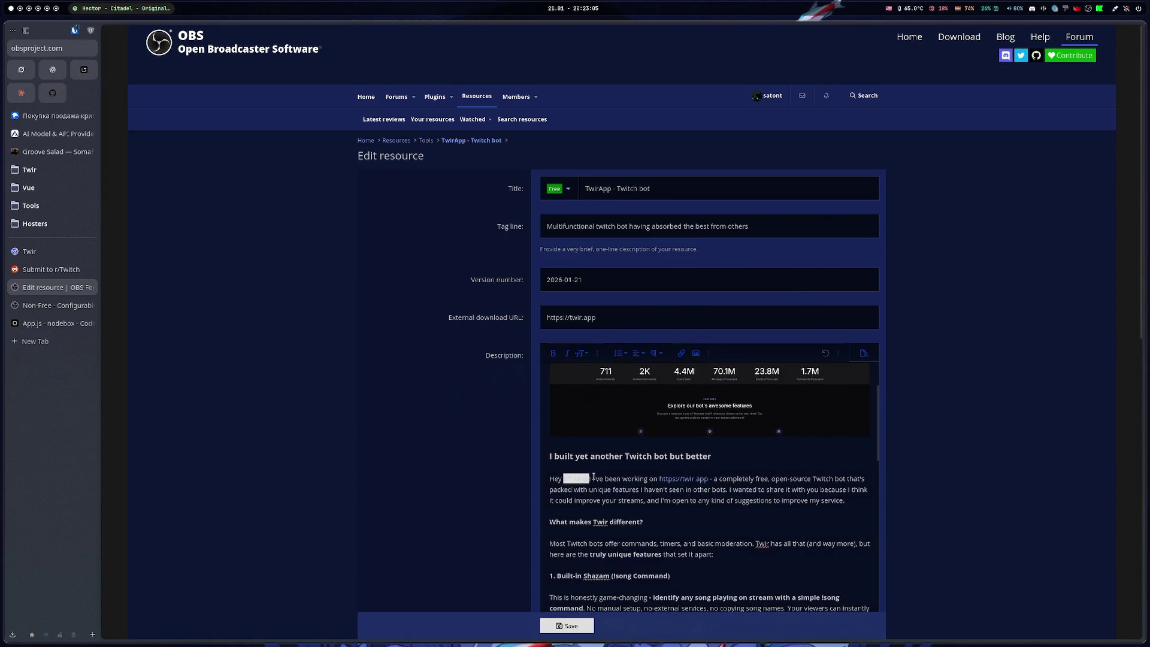
type("obsproject")
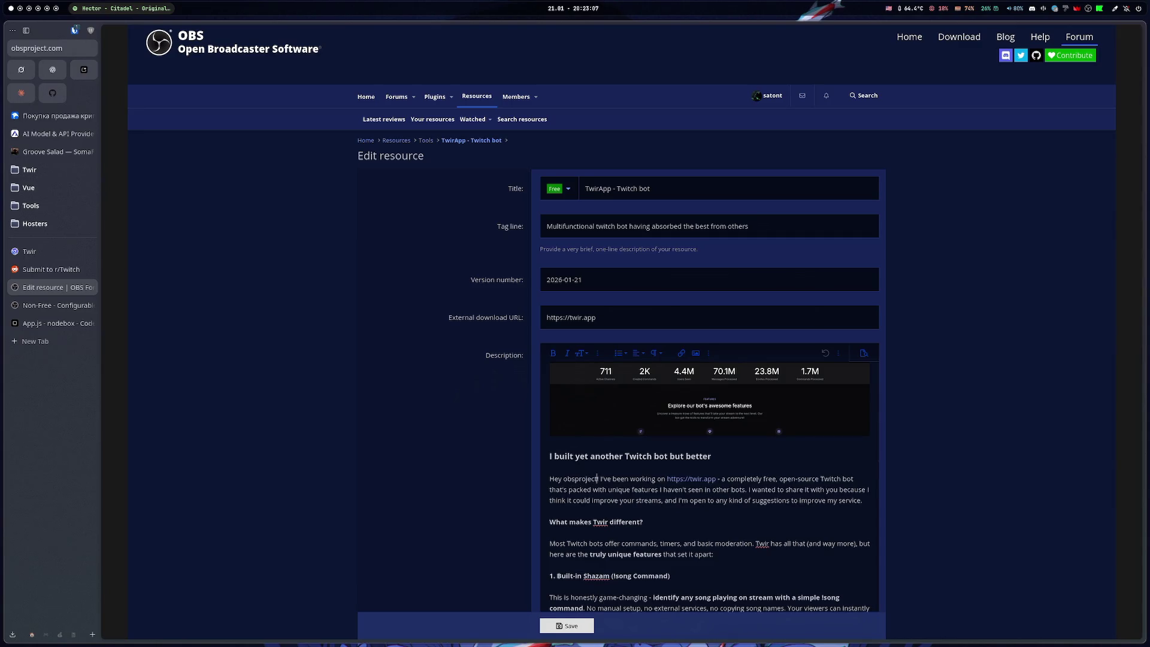
type(" streamers fo")
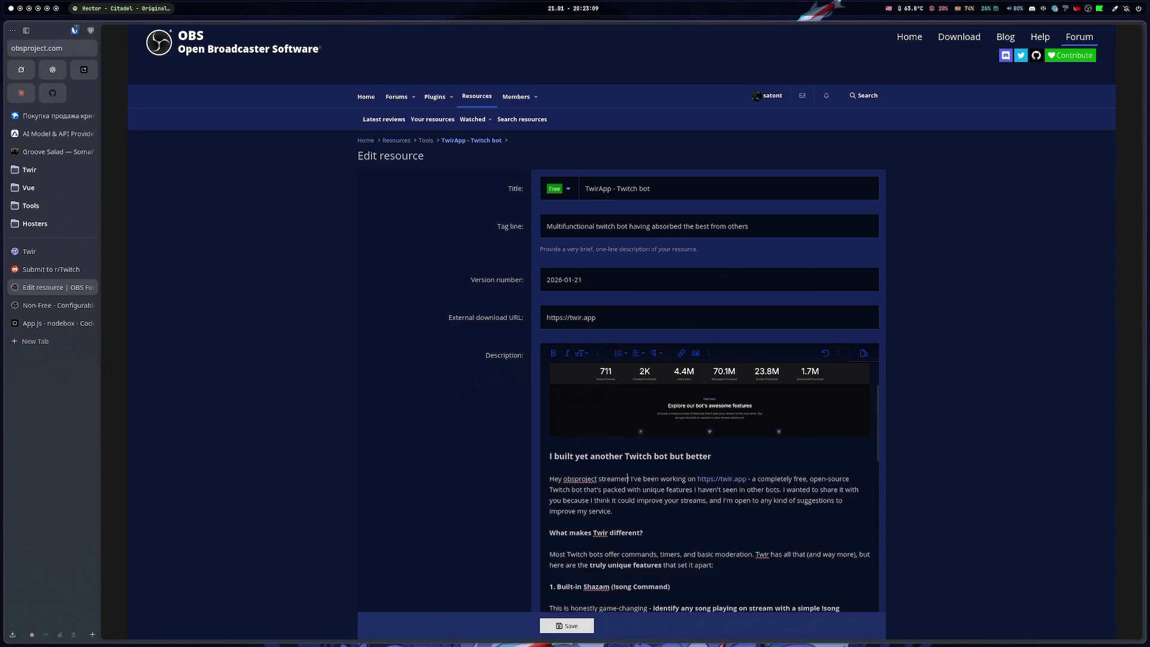
type("lks!")
left_click(564, 624)
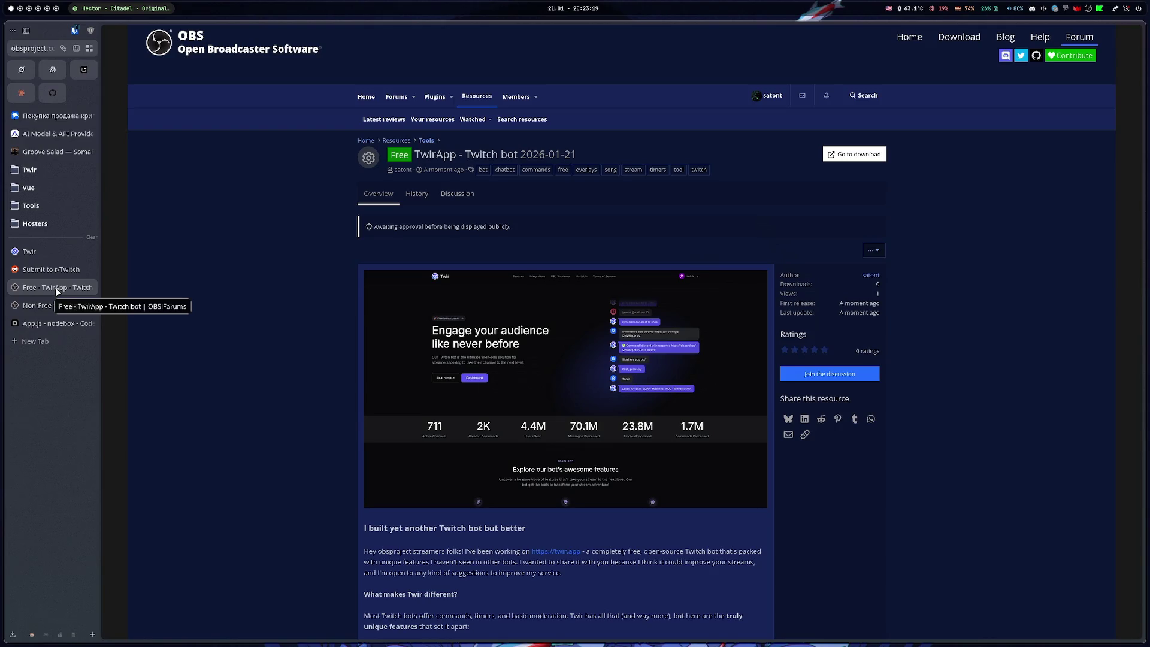
left_click_drag(57, 291, 60, 242)
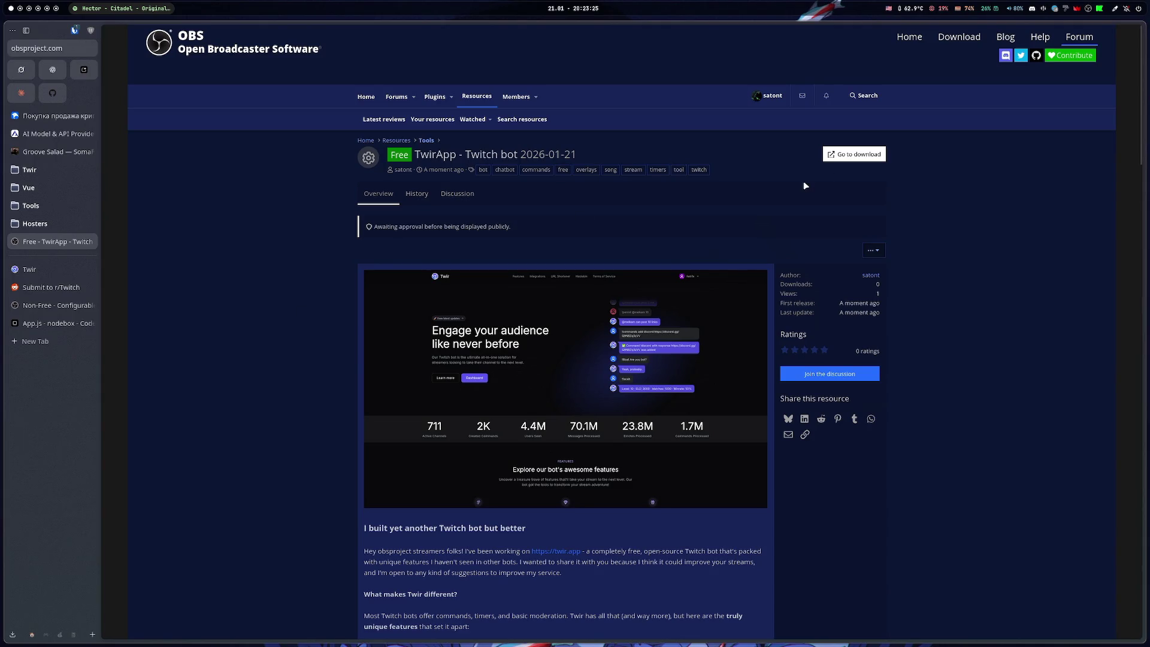
left_click(63, 291)
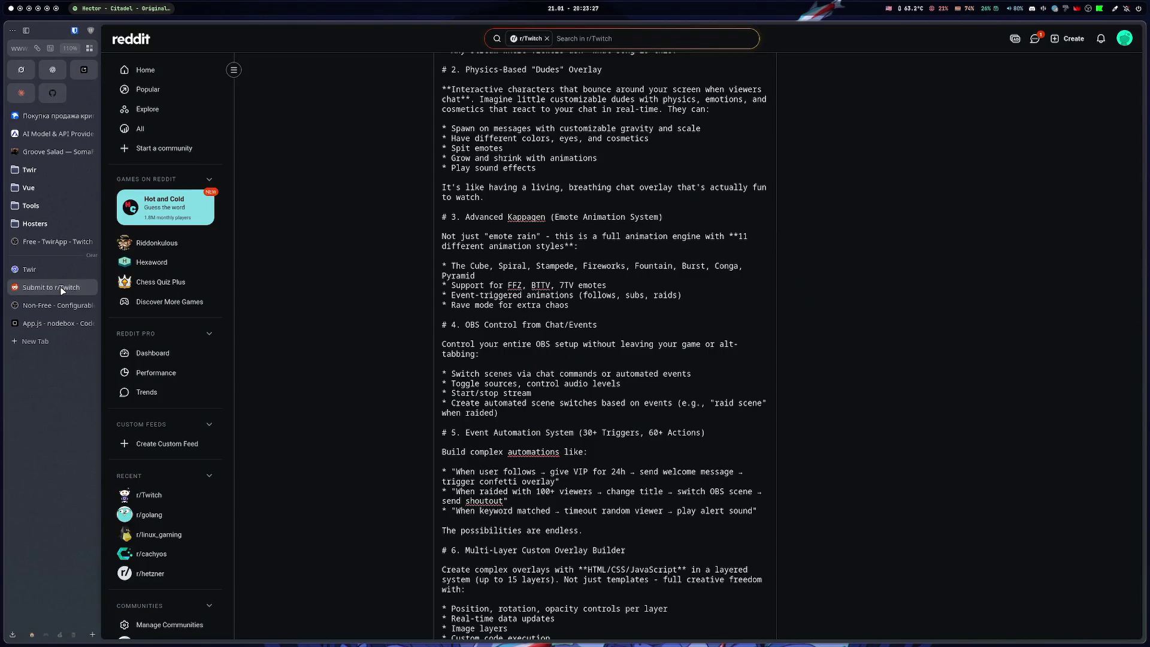
Mark all Reddit chat messages as read and open the chat in its own tab
left_click(1034, 39)
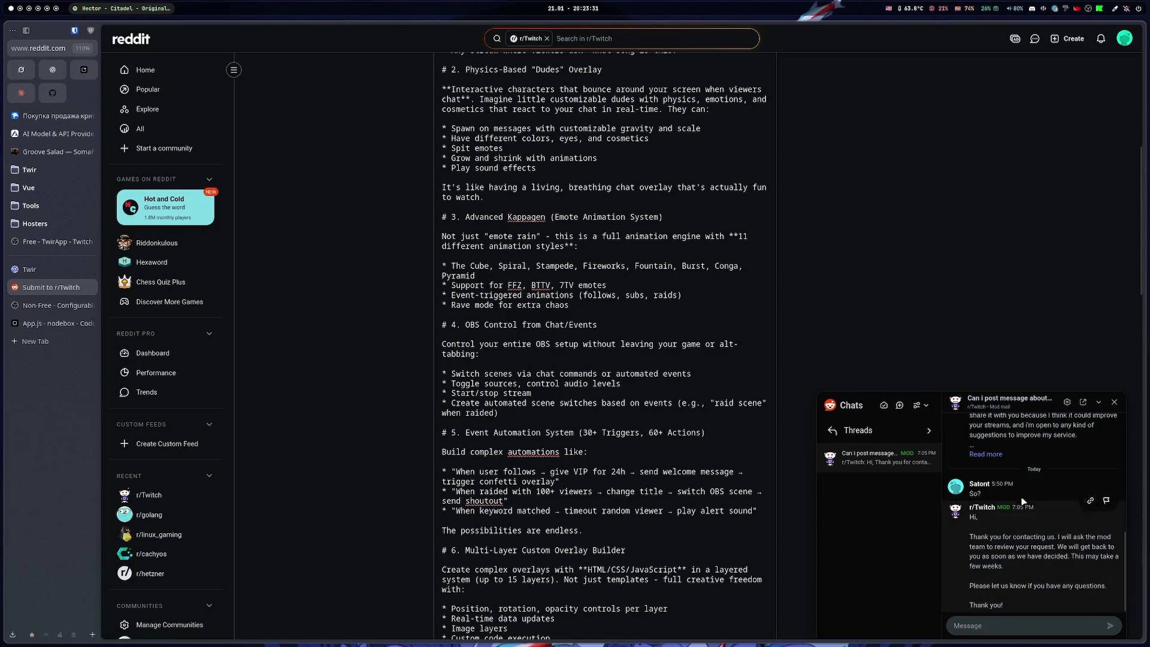
left_click(885, 406)
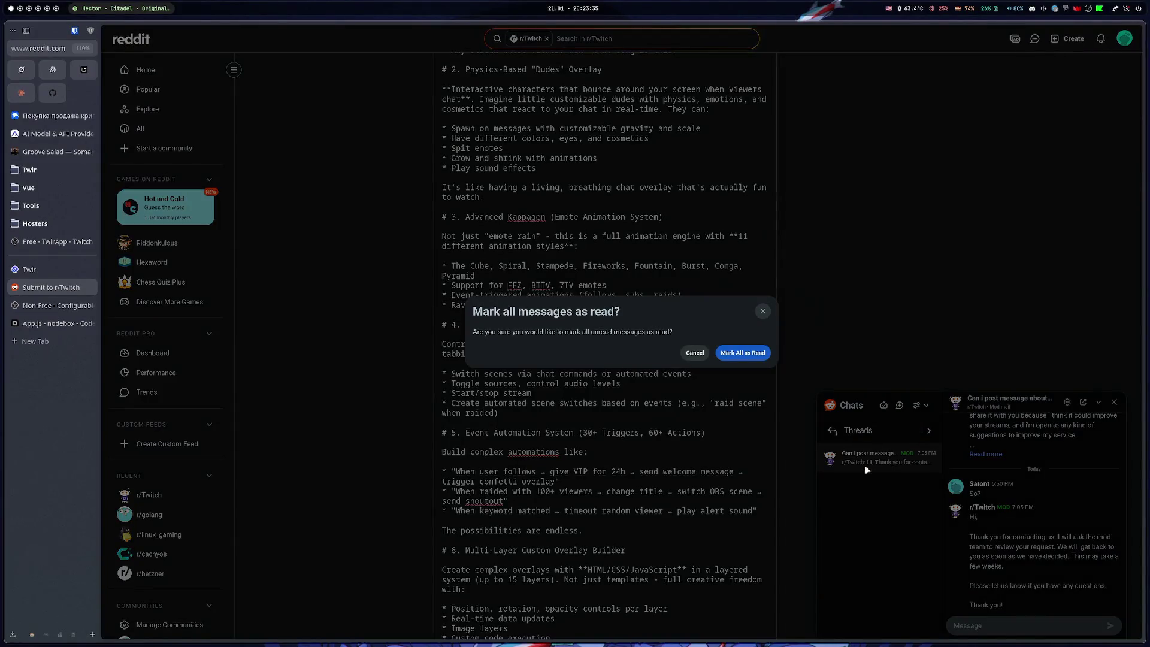
left_click(742, 354)
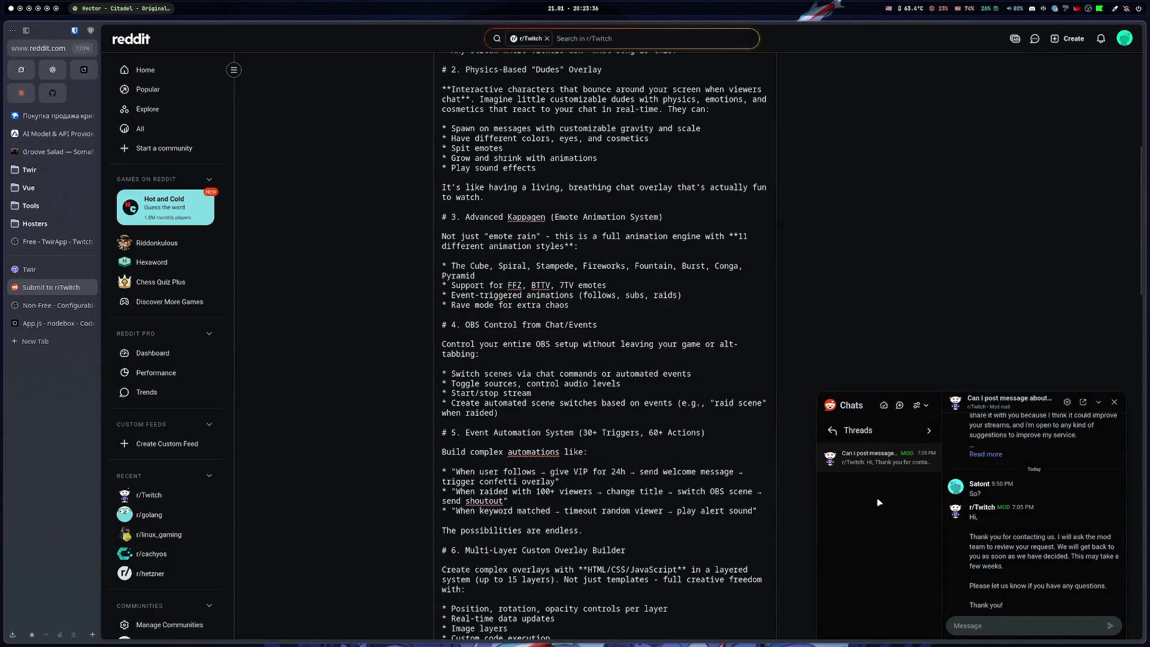
left_click(1114, 402)
left_click(1034, 38)
left_click(1083, 402)
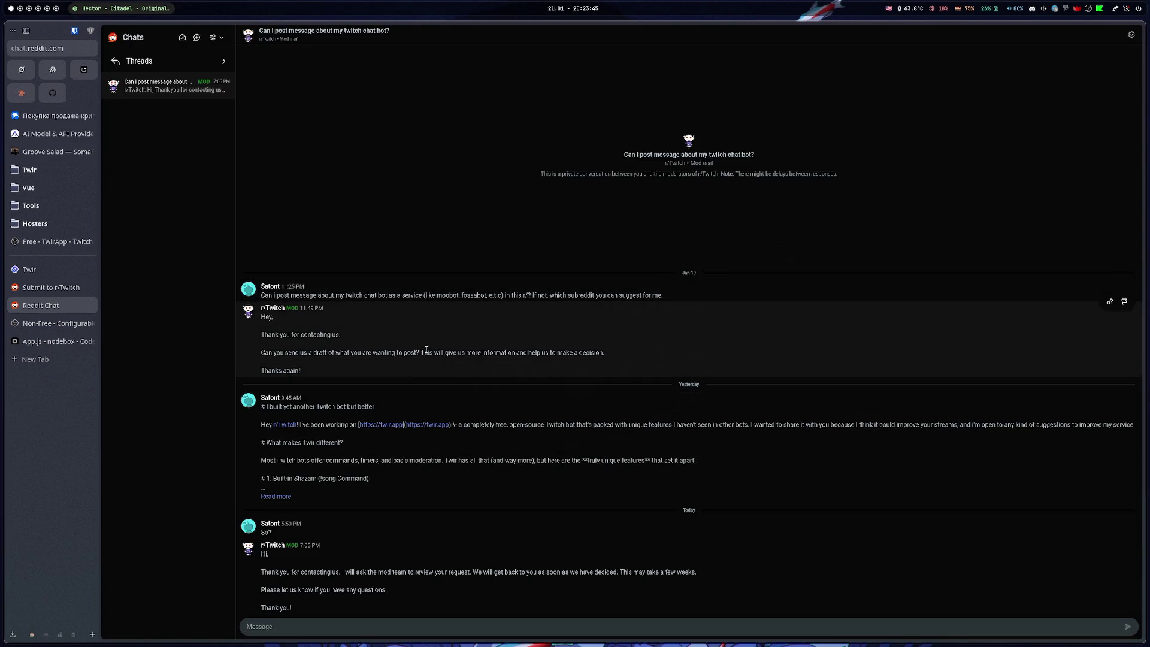
Close the Reddit Chat, Non-Free, App.js sandbox and r/Twitch submission tabs, leaving the unsaved page
middle_click(41, 304)
middle_click(49, 305)
middle_click(49, 305)
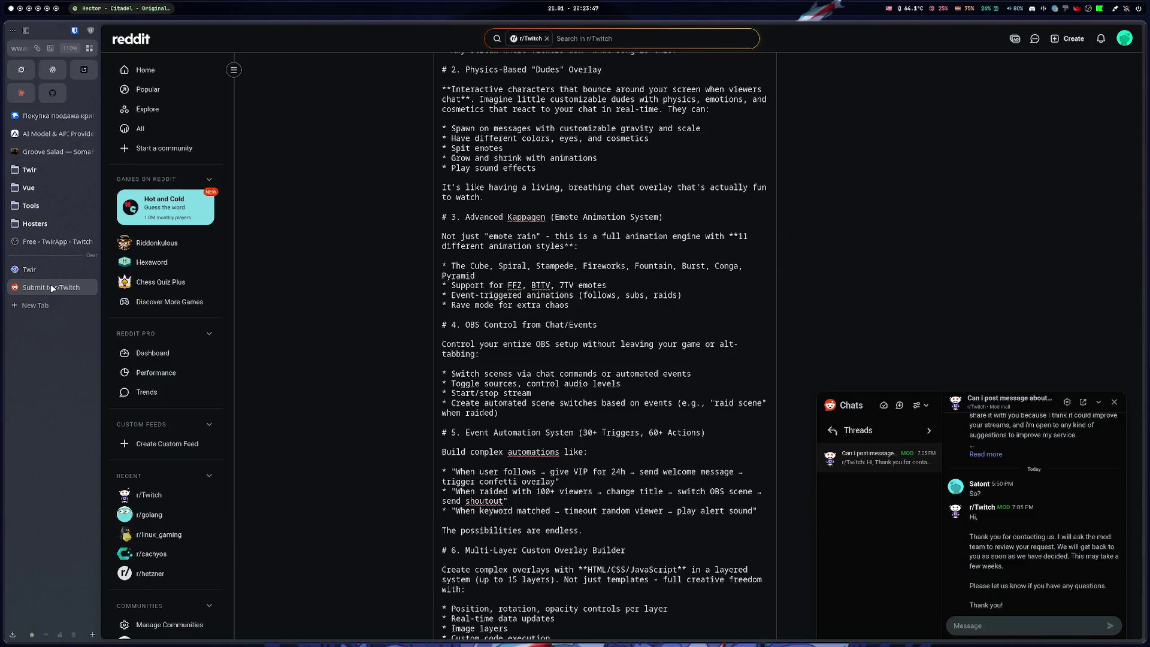
middle_click(51, 284)
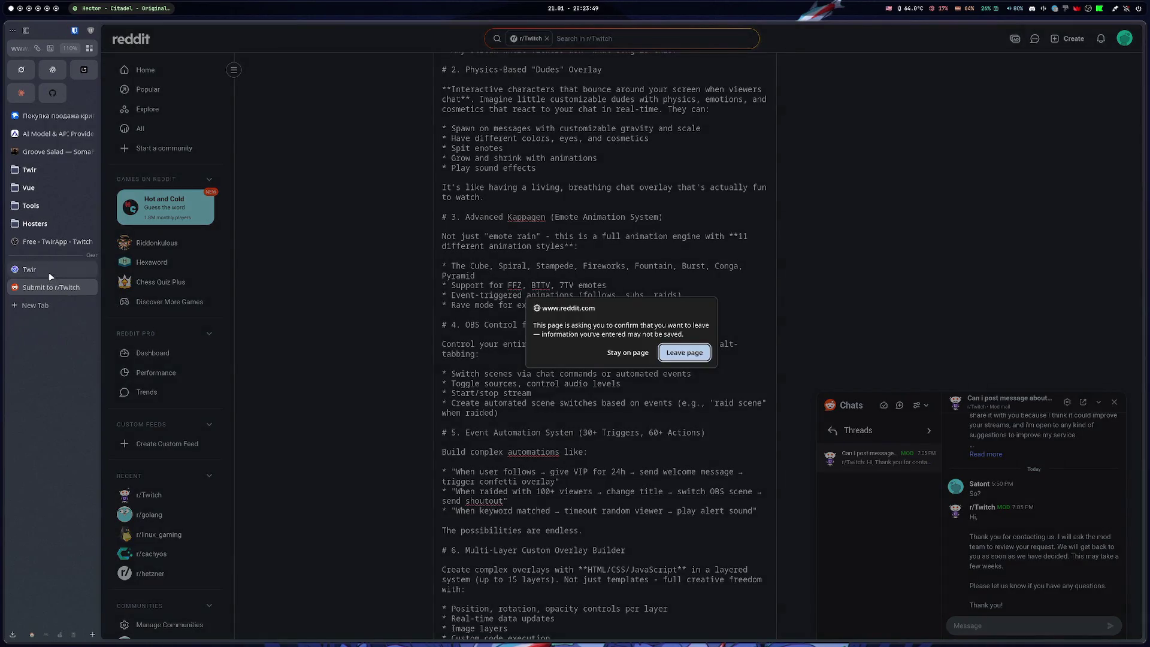
left_click(689, 354)
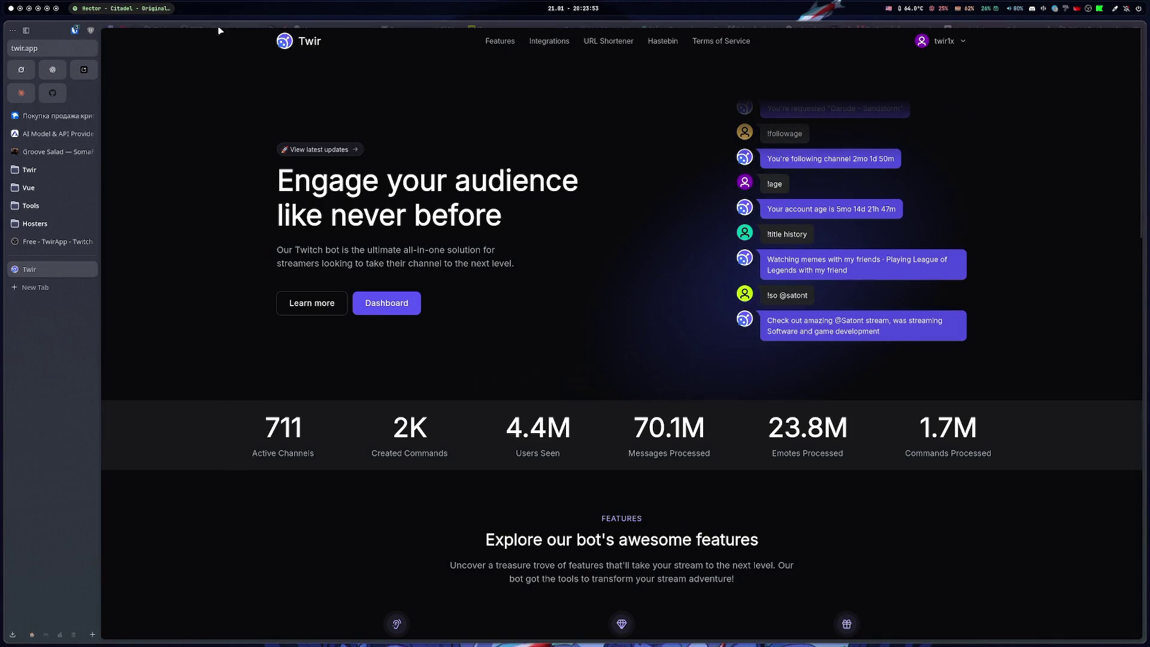
Open OBS-web from the bookmark, launch Twitch in a new tab, and browse Software and Game Development
left_click(207, 28)
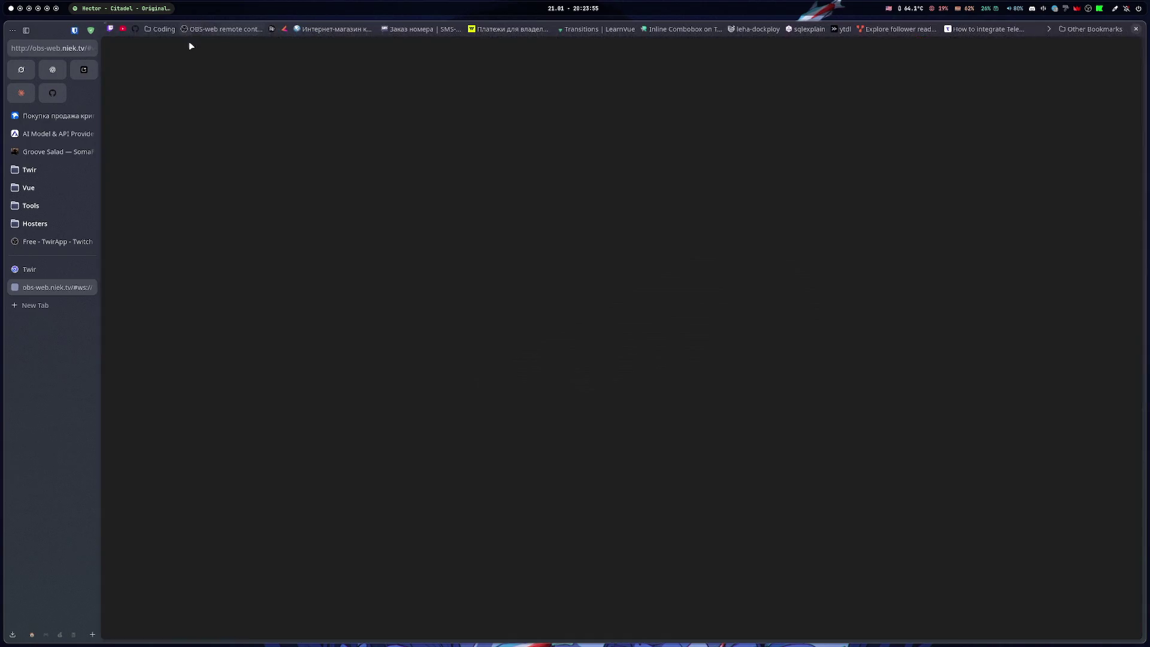
left_click(36, 305)
left_click(444, 347)
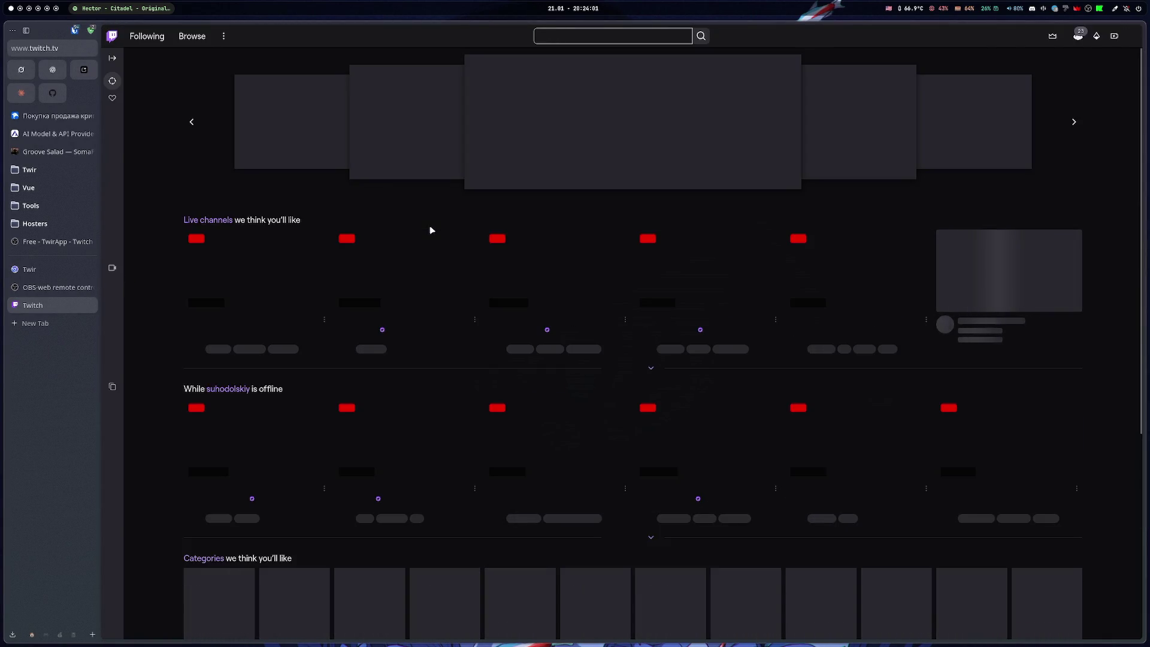
left_click(245, 339)
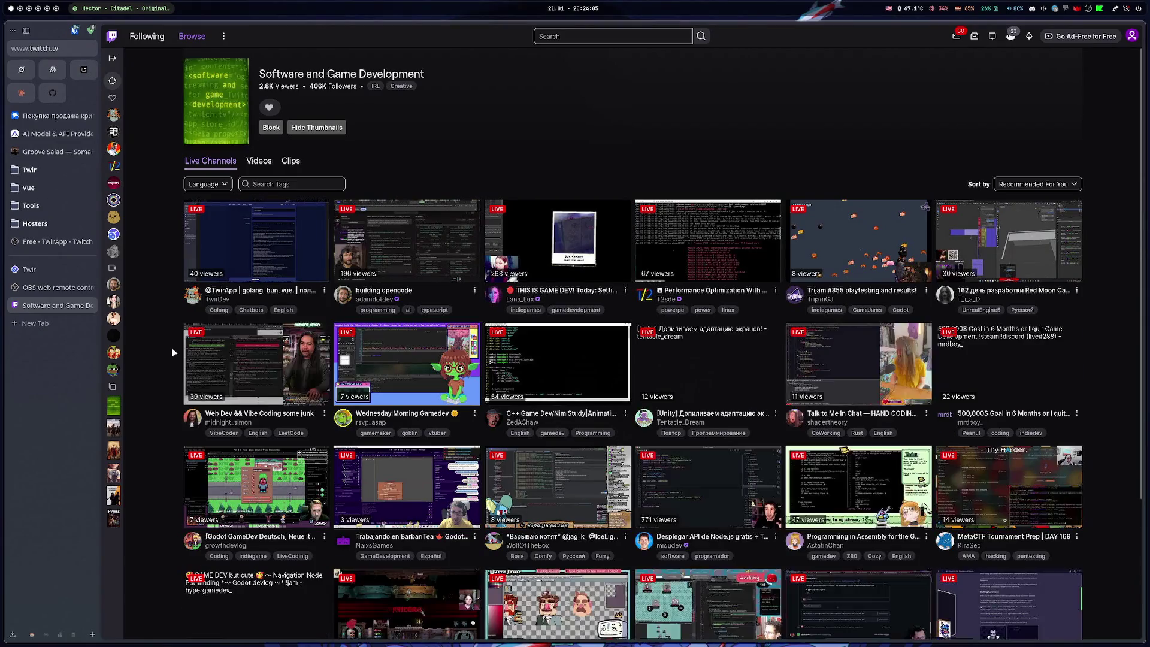
Filter the stream listing to the Русский language
left_click(207, 184)
scroll(224, 271, "down", 2)
scroll(224, 271, "down", 5)
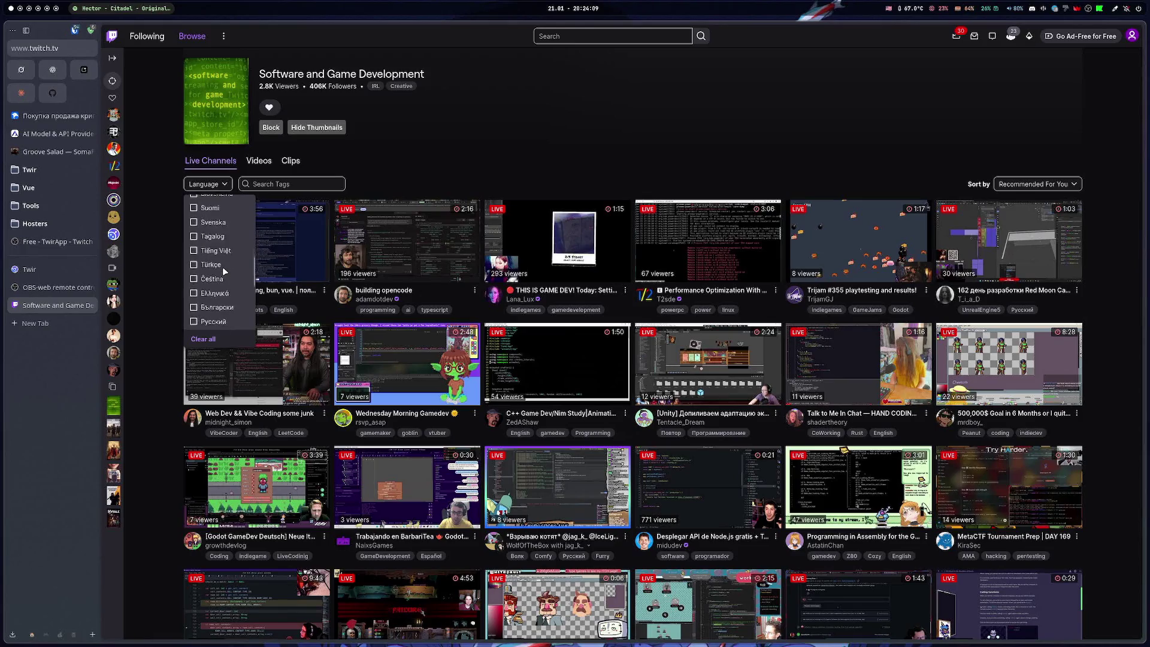
left_click(193, 267)
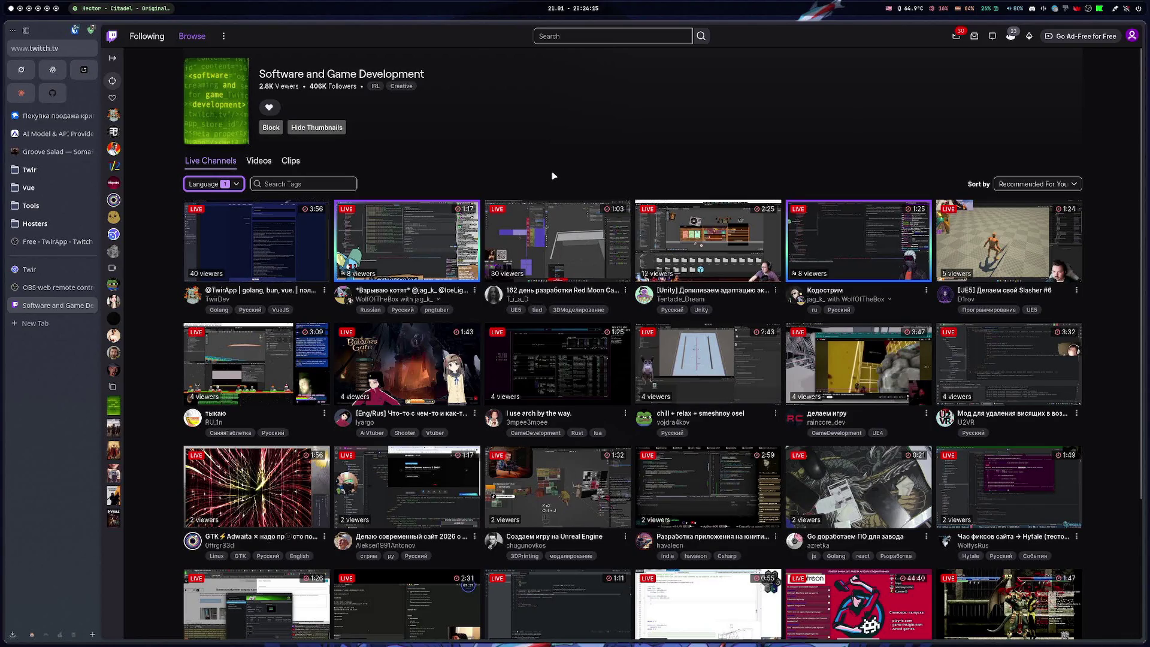
Open the 'учу go' and 'I use arch by the way' streams in background tabs
scroll(552, 172, "down", 3)
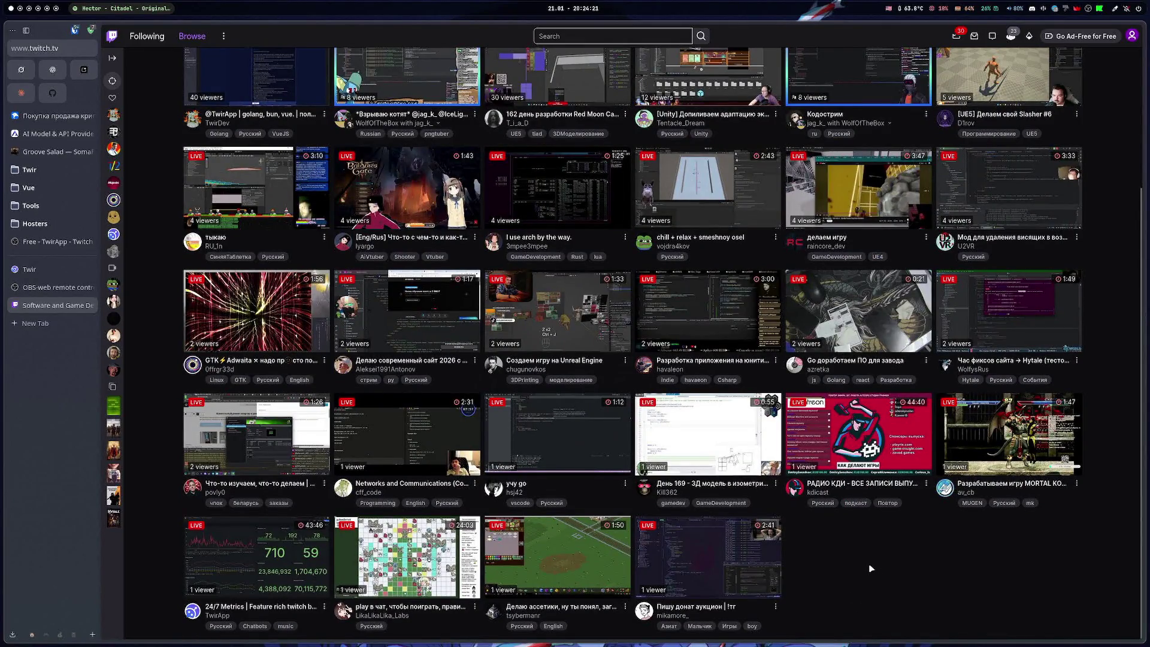
middle_click(542, 471)
scroll(1049, 565, "up", 1)
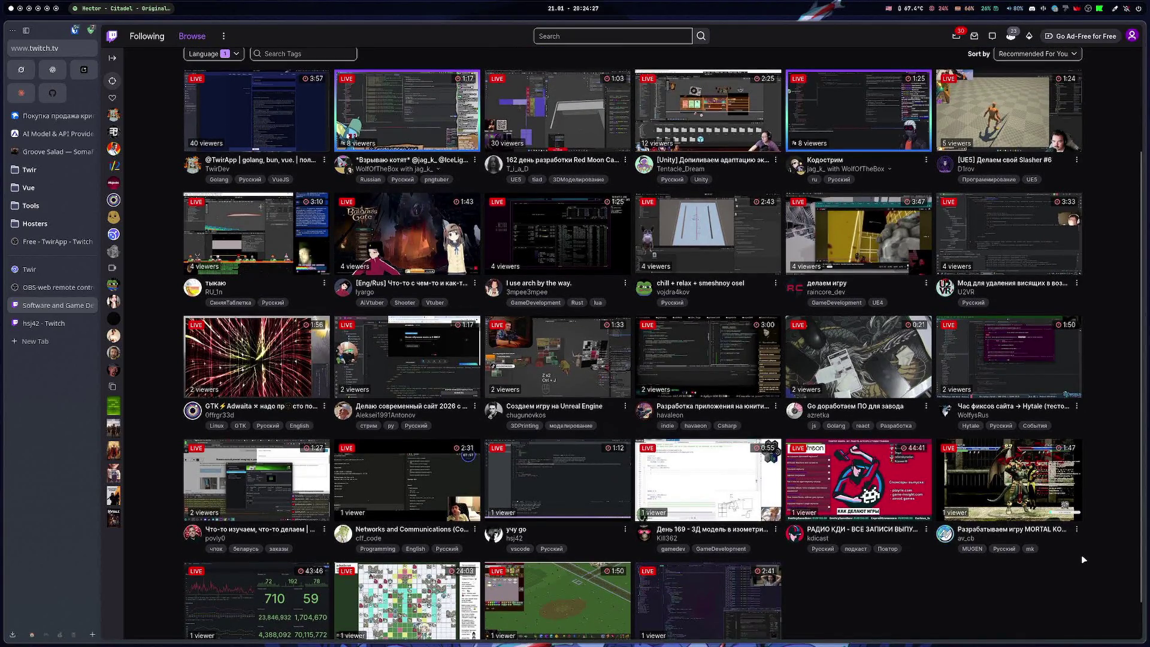
scroll(268, 423, "up", 1)
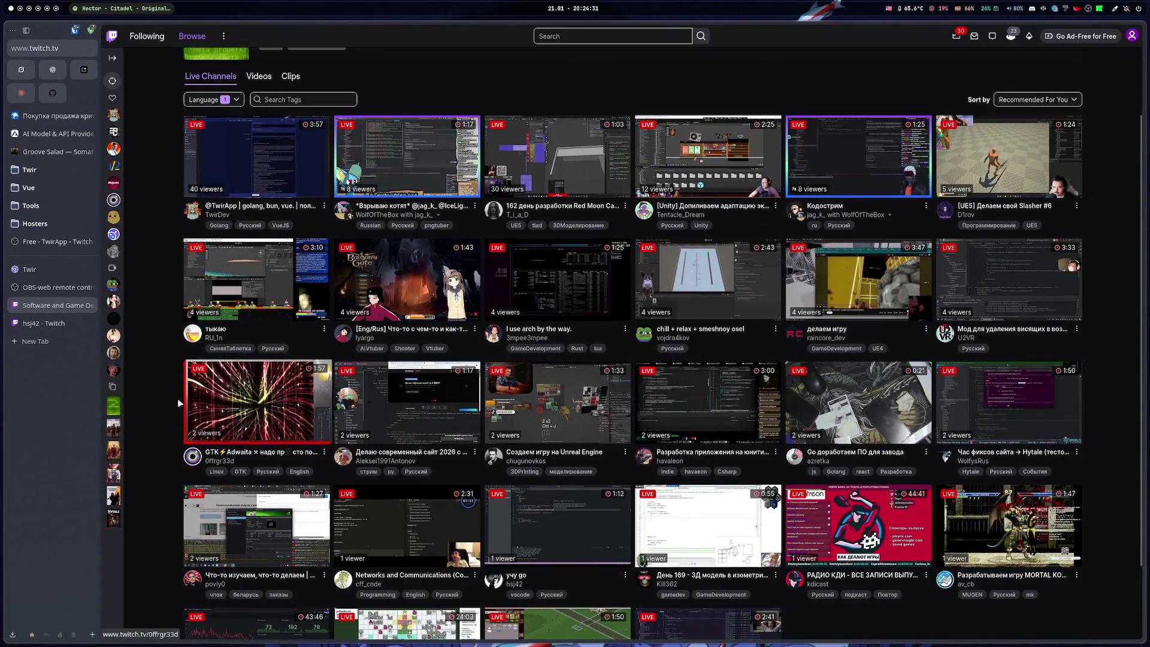
scroll(153, 398, "up", 1)
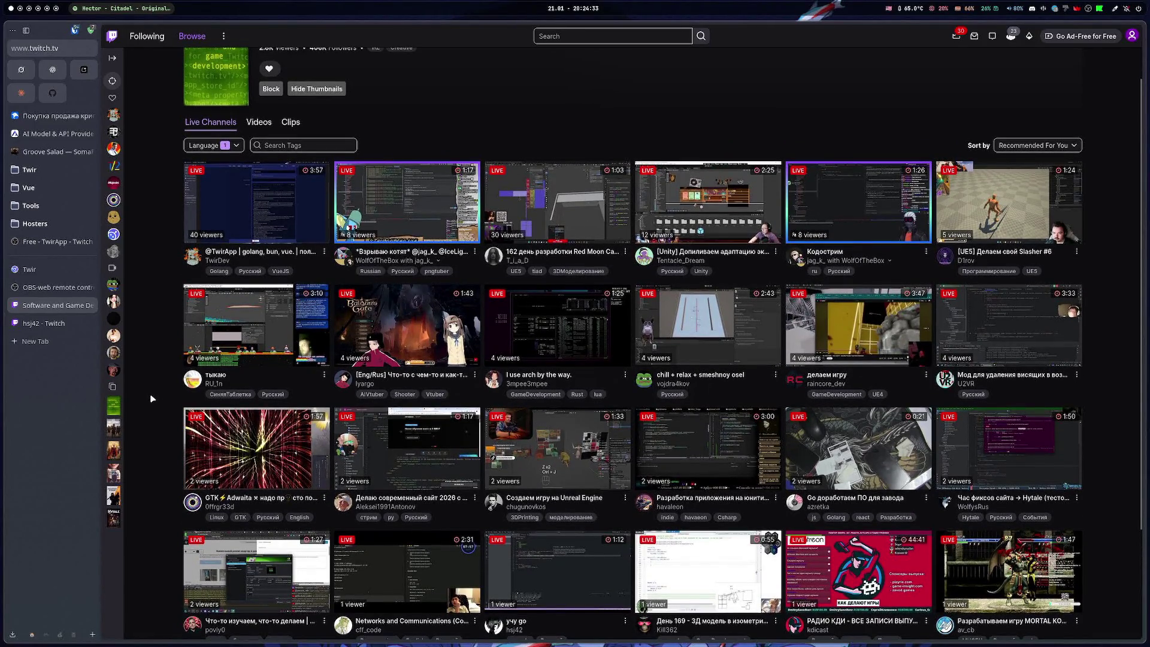
middle_click(557, 327)
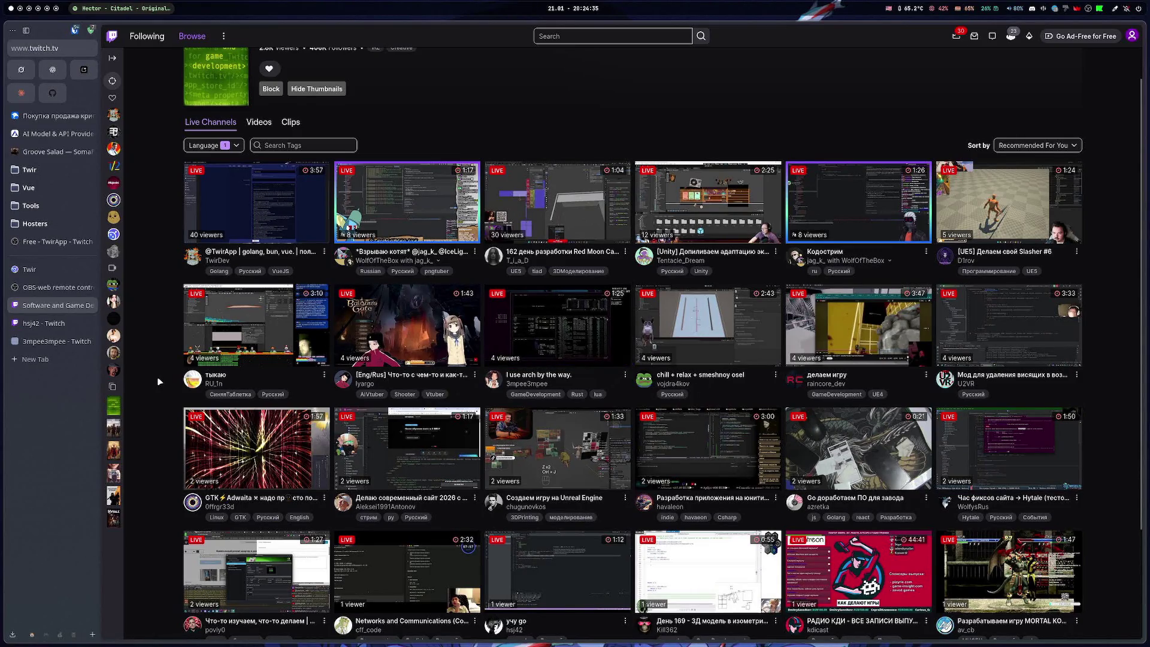